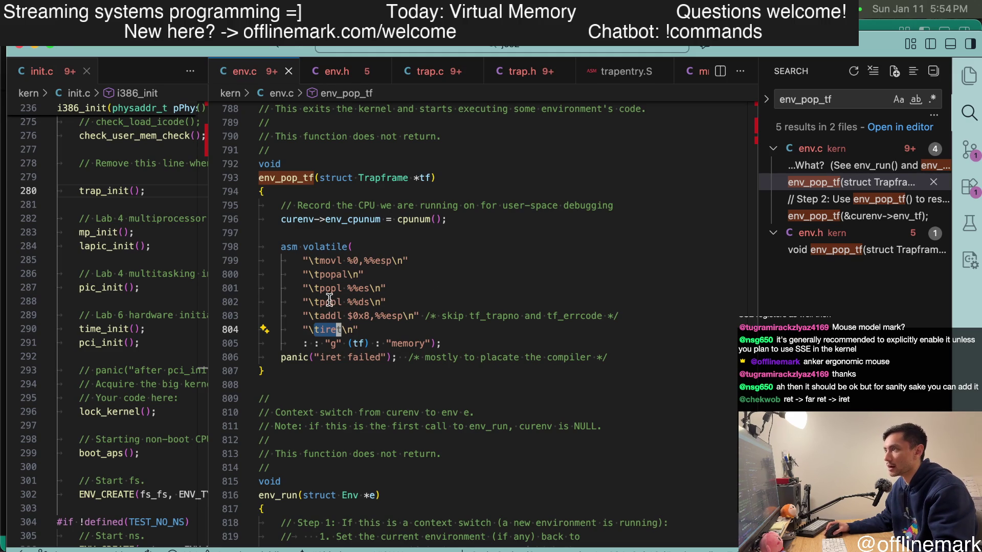
- Review the hardware-pushed Trapframe fields in trap.h, glance at trap.c, and return to env_pop_tf in env.c
click(524, 72)
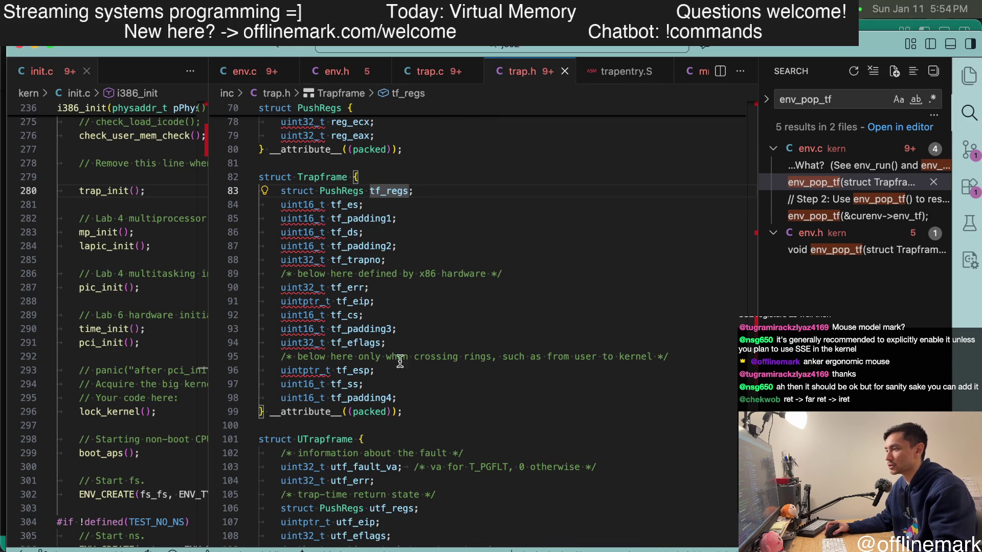
drag(303, 287, 361, 346)
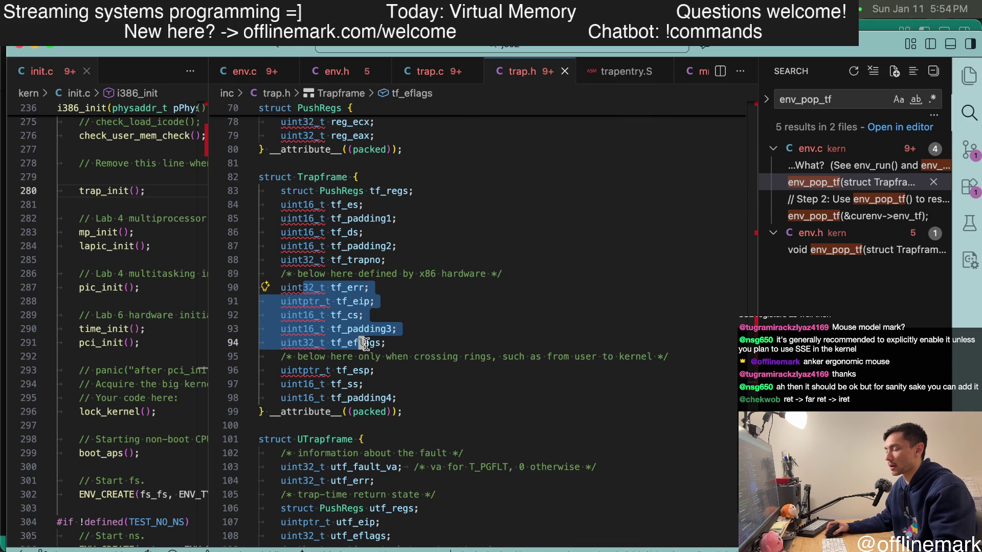
click(429, 73)
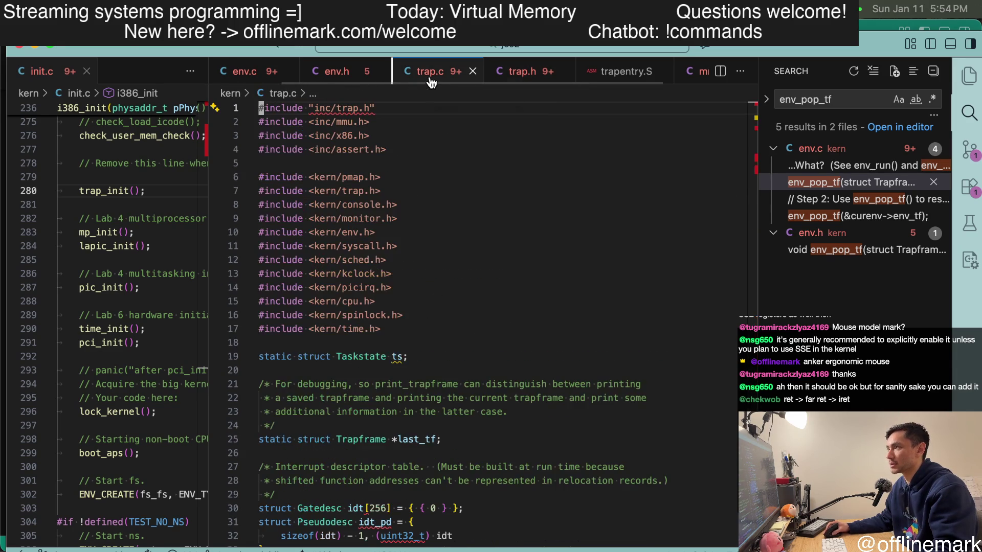
click(244, 71)
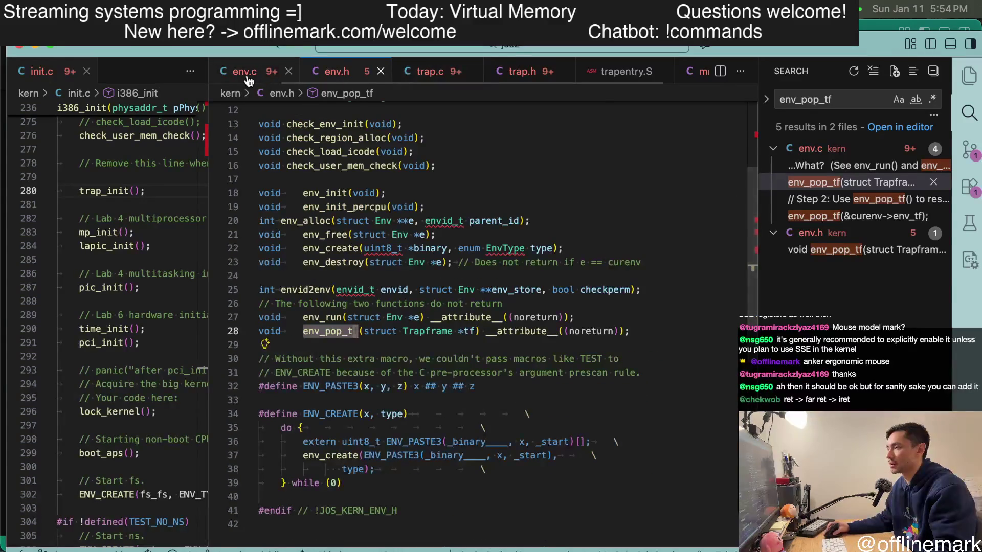
scroll(357, 274, down, 10)
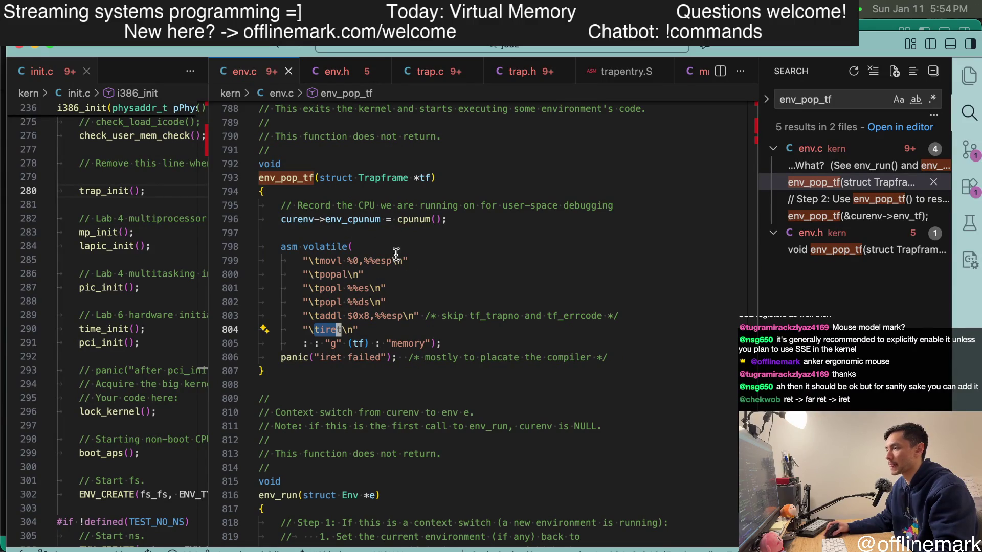
- Mark the popa and es pop lines in env_pop_tf, then split trap.h below env.c
drag(331, 275, 347, 277)
click(358, 288)
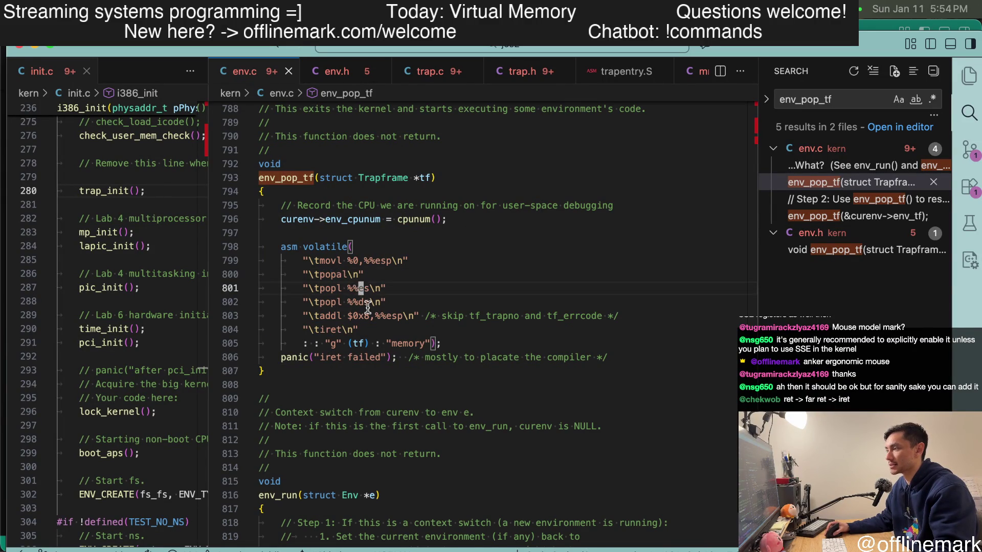
mouse_move(521, 70)
mouse_down()
mouse_move(431, 516)
mouse_move(444, 505)
mouse_up()
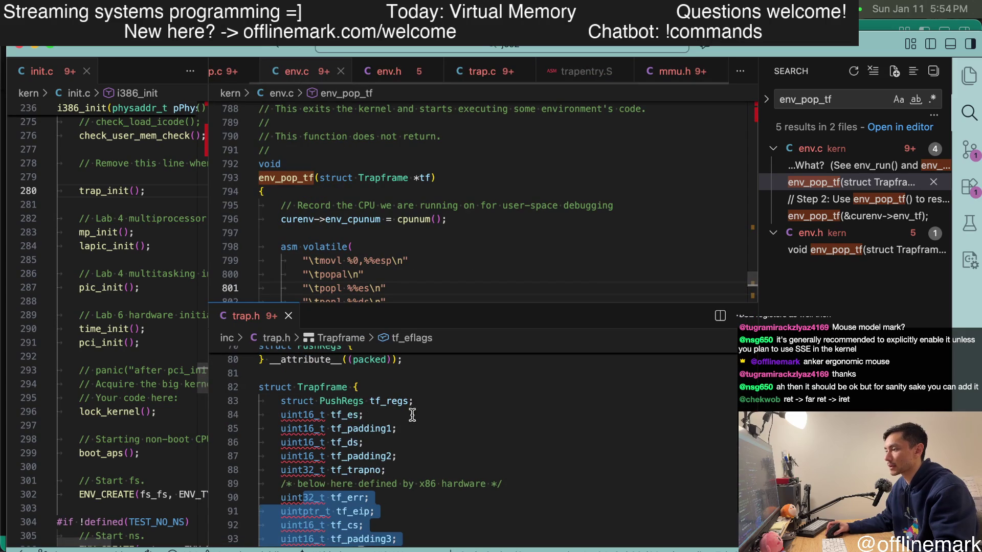
drag(318, 400, 411, 400)
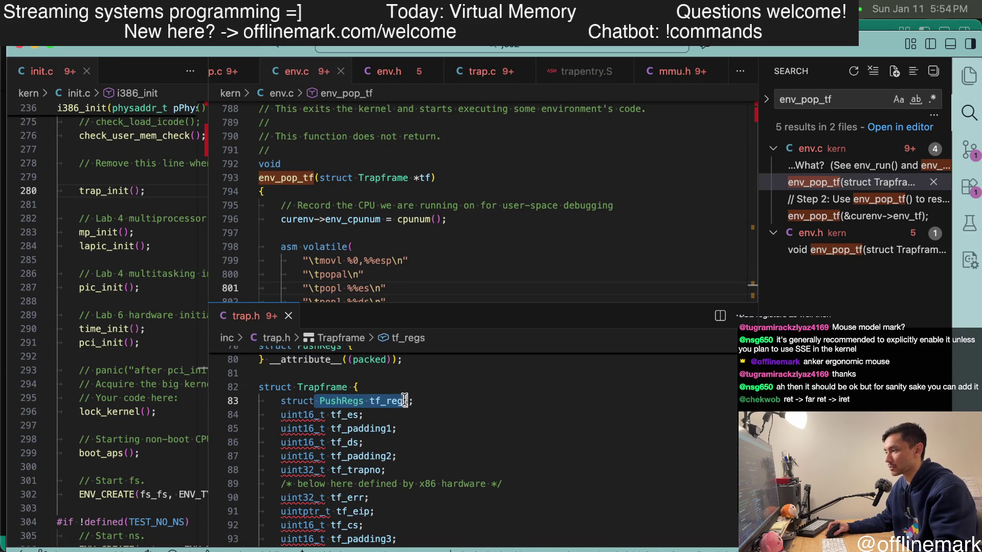
scroll(395, 411, down, 3)
mouse_move(335, 405)
mouse_down()
mouse_move(365, 430)
mouse_move(367, 418)
mouse_up()
scroll(433, 225, down, 4)
scroll(400, 207, down, 1)
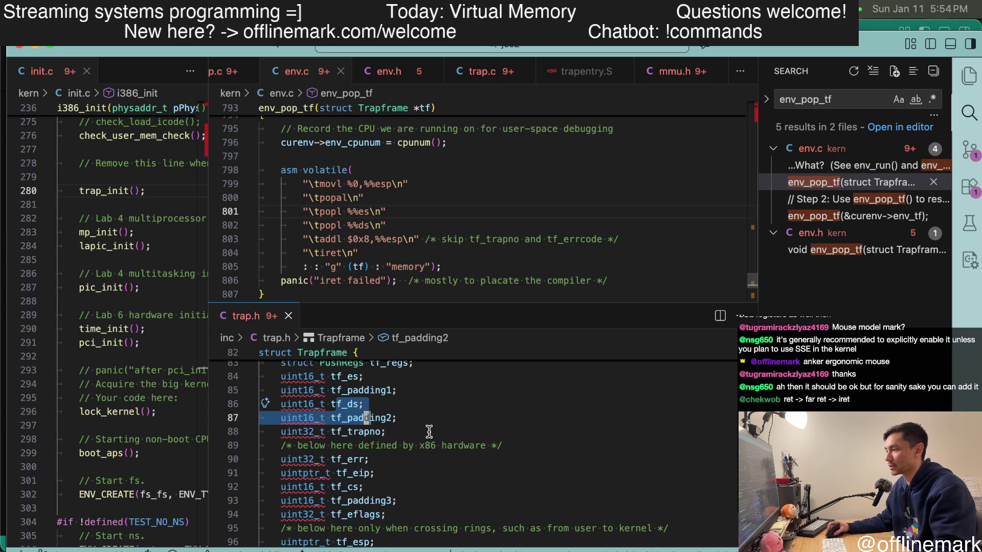
click(375, 433)
key(alt+shift+Left)
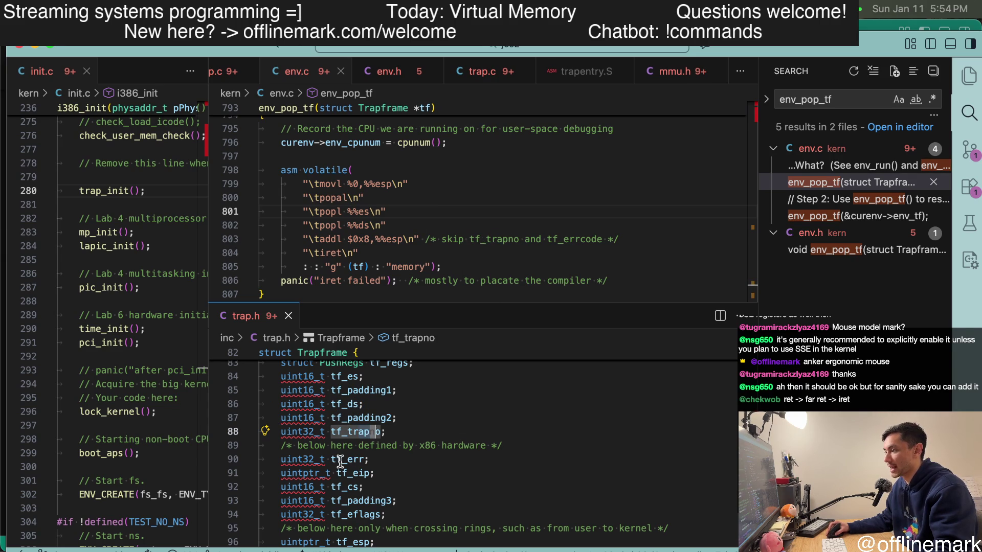
drag(332, 460, 354, 460)
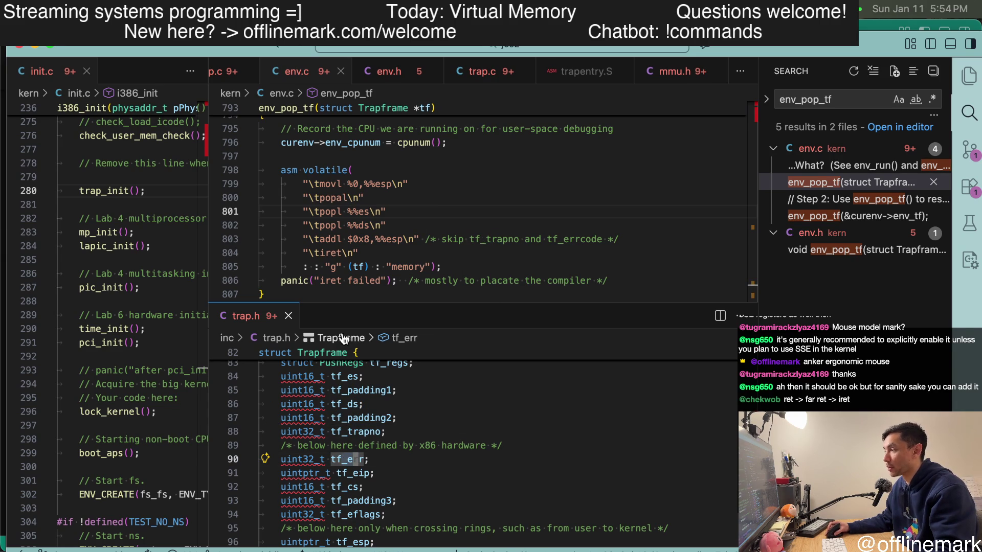
mouse_move(306, 474)
drag(375, 473, 283, 473)
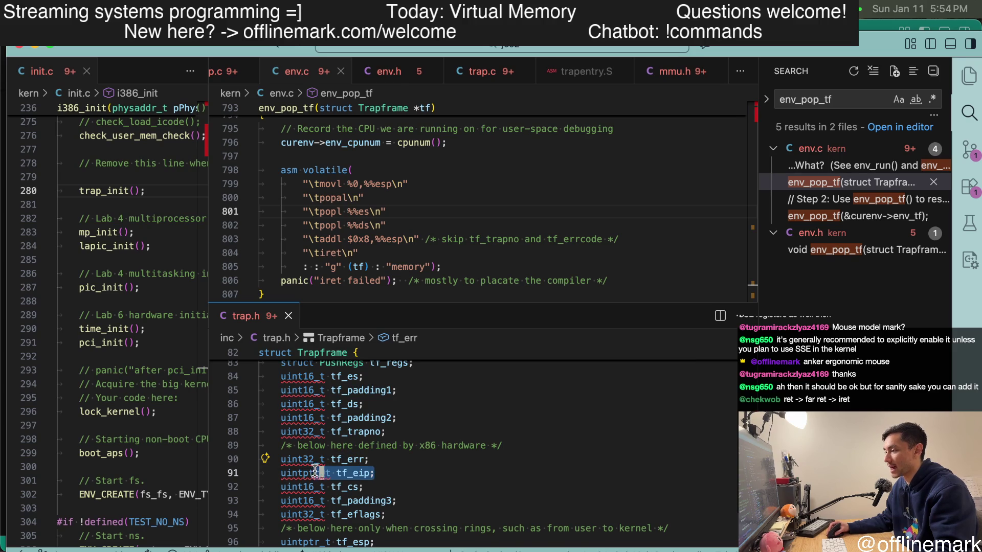
scroll(293, 472, down, 2)
scroll(458, 456, down, 3)
scroll(460, 461, up, 3)
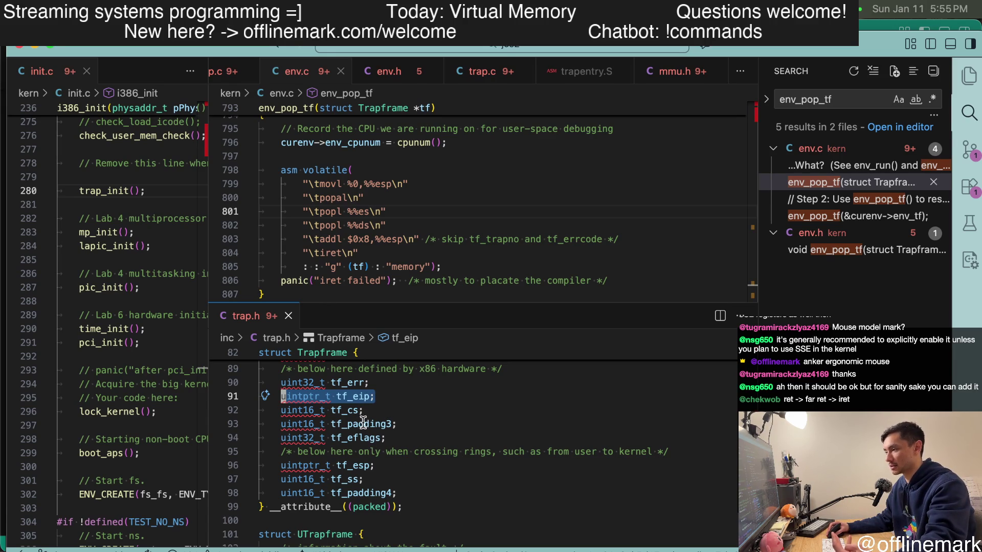
click(350, 412)
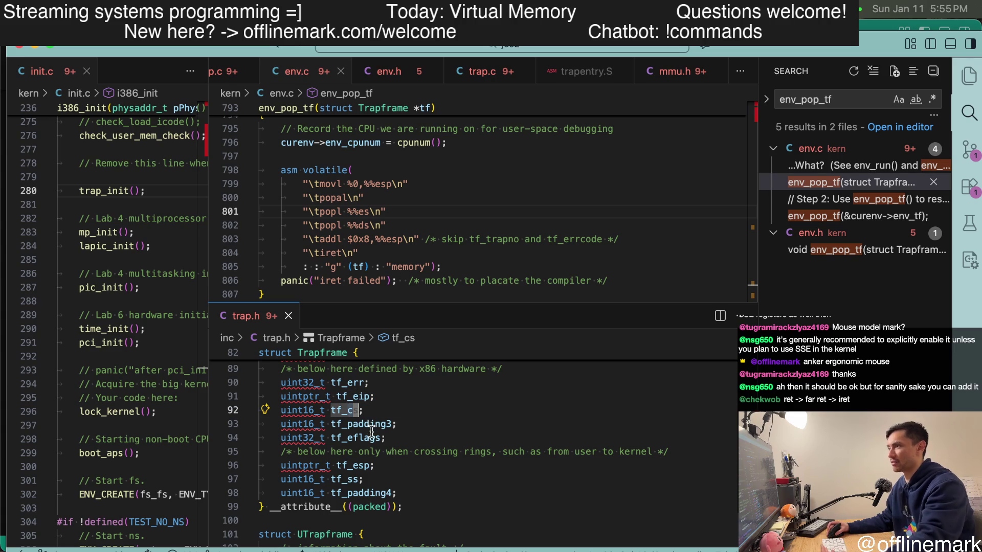
scroll(413, 277, down, 3)
scroll(460, 252, down, 2)
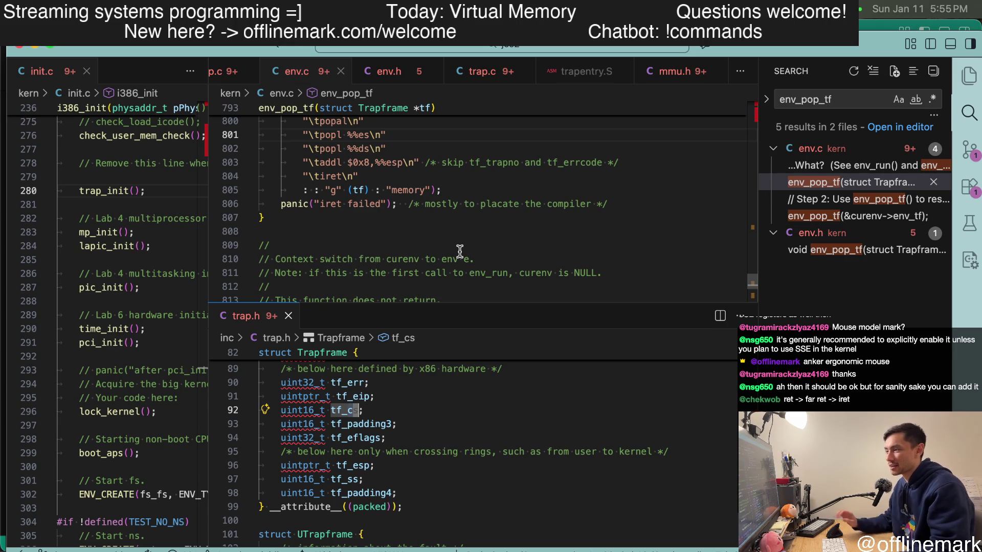
- Switch from the editor through the browser to the Intel manual PDF in Skim
key(super+grave)
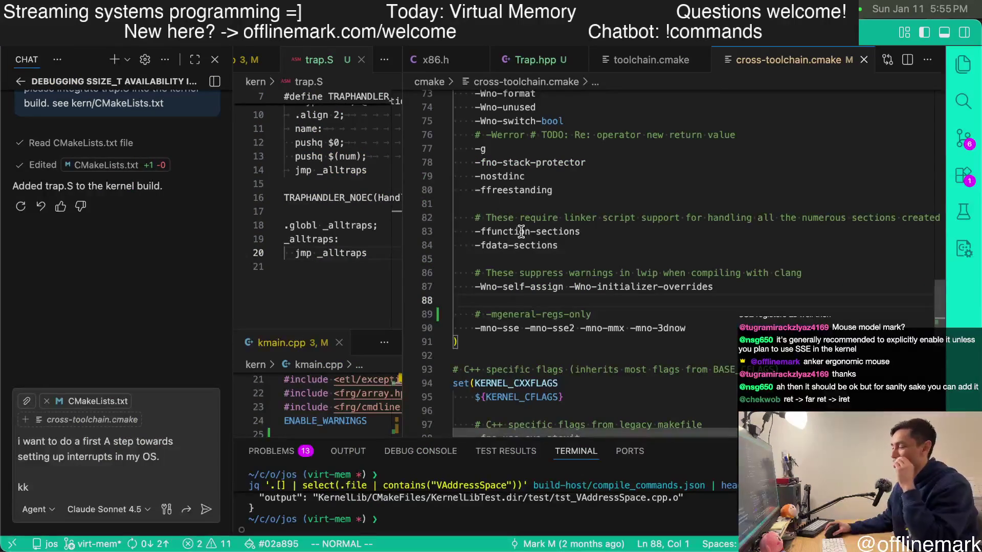
key(super+Tab)
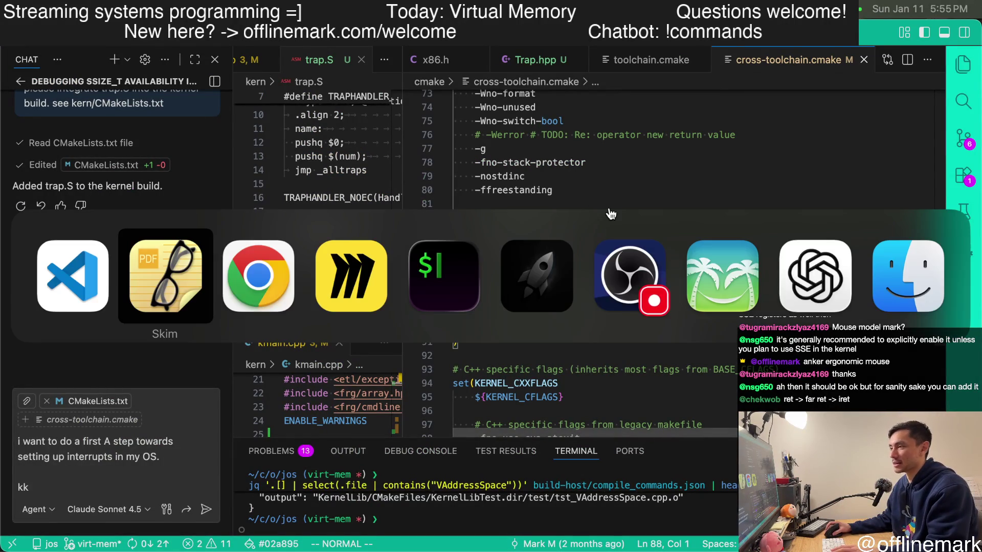
key(super+Tab)
key(super+Tab)
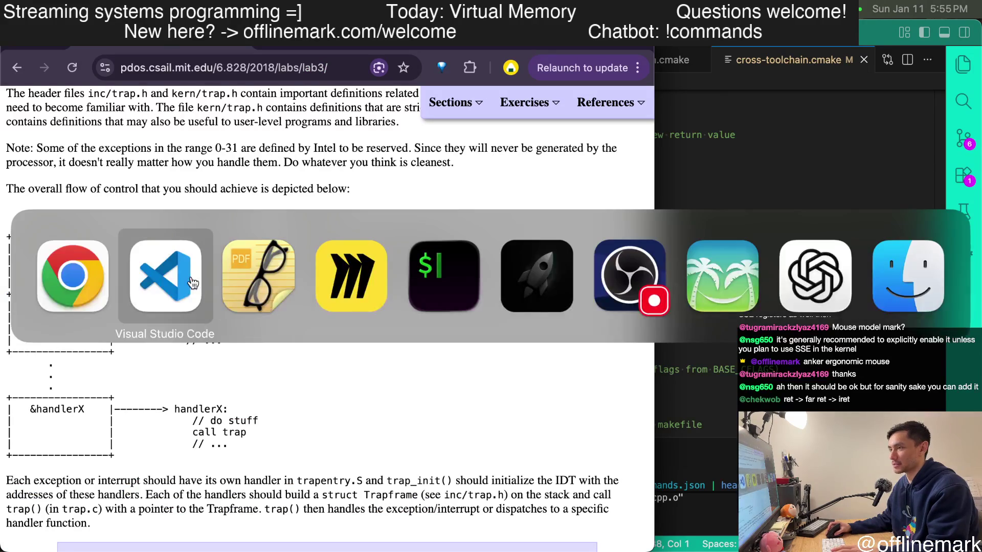
key(super+Tab)
- Read the 6.14.3 heading, the 8-byte operand size phrase and the IRET pops eight-byte items wording
drag(347, 161, 577, 188)
click(612, 163)
drag(471, 162, 625, 171)
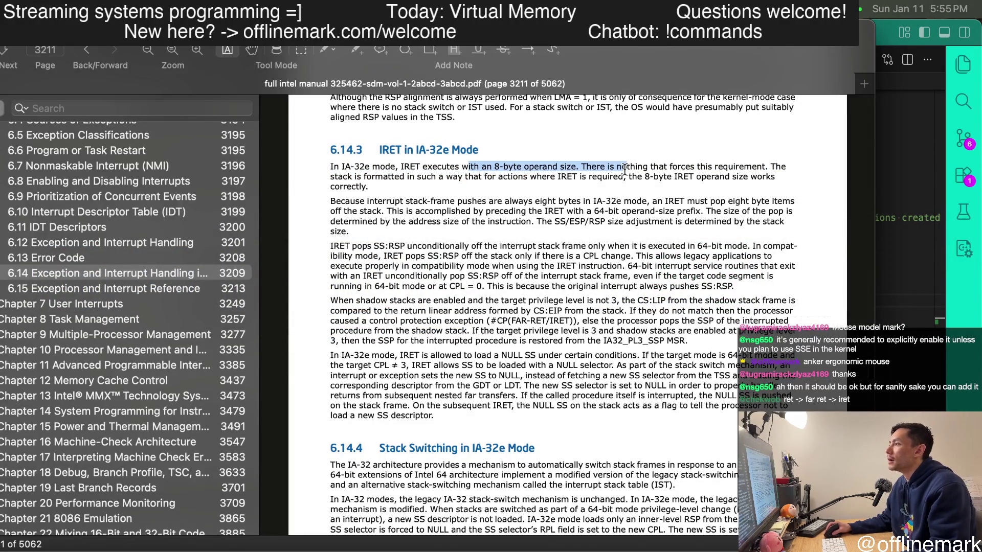
click(676, 176)
drag(518, 175, 506, 202)
click(626, 210)
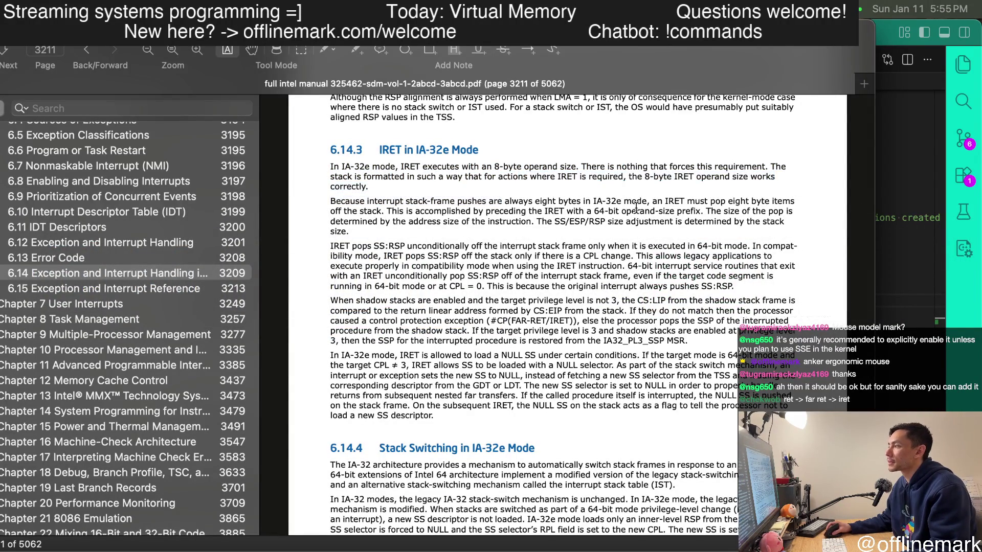
drag(665, 202, 614, 213)
mouse_move(712, 200)
mouse_down()
mouse_move(759, 198)
mouse_move(471, 212)
mouse_up()
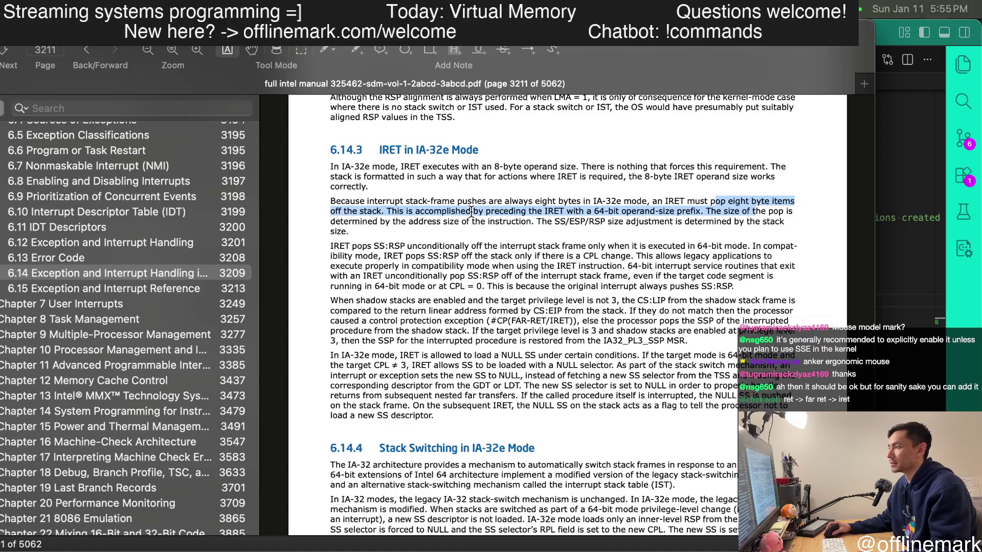
click(511, 239)
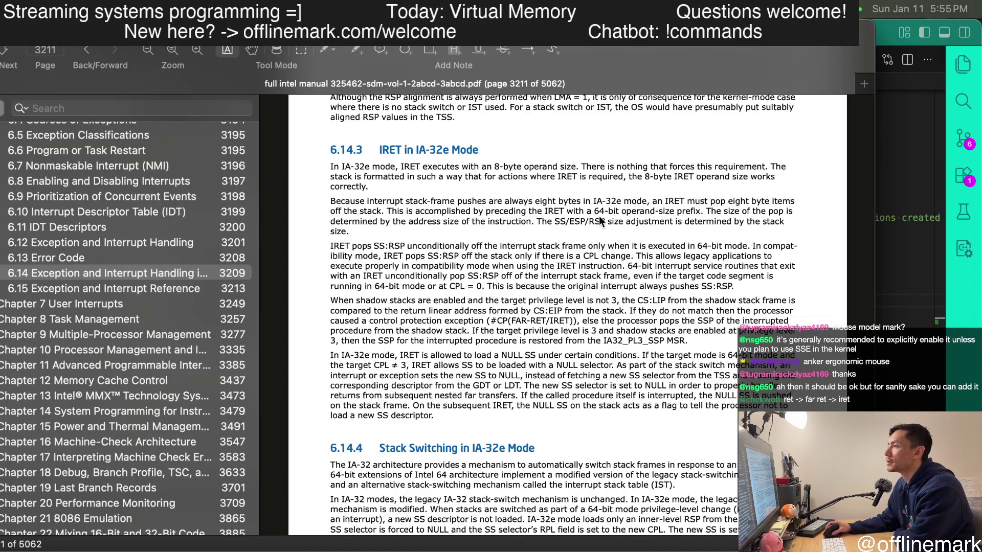
- Read the pop-size and address-size sentence and the note about legacy applications
drag(709, 211, 508, 221)
mouse_move(692, 219)
mouse_down()
mouse_move(740, 223)
mouse_move(494, 225)
mouse_up()
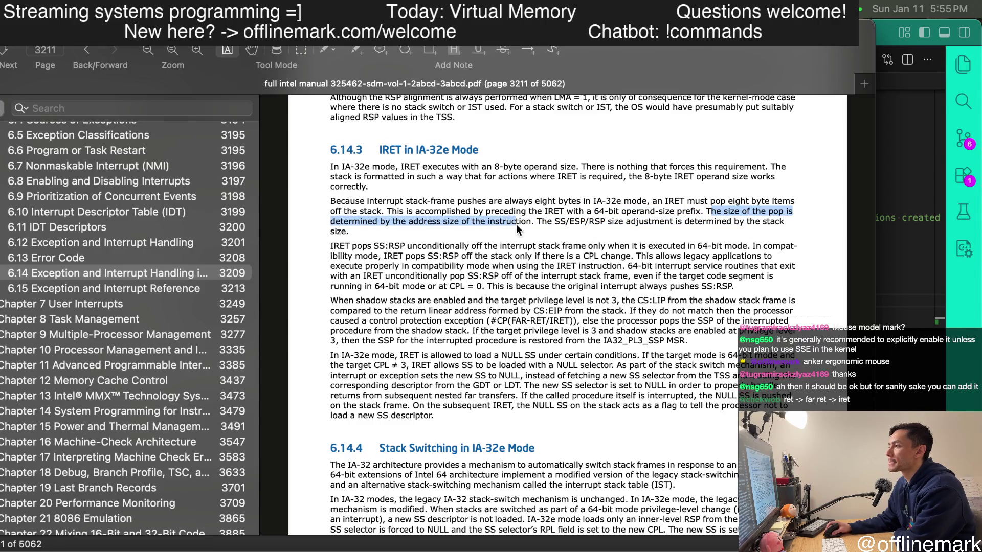
scroll(514, 228, down, 1)
drag(347, 238, 588, 238)
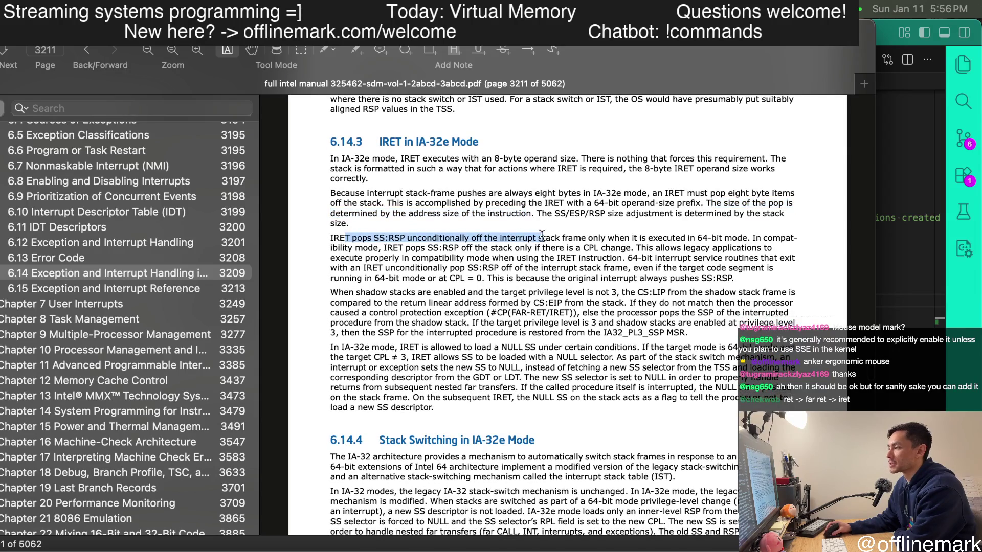
scroll(629, 242, down, 1)
scroll(630, 243, down, 1)
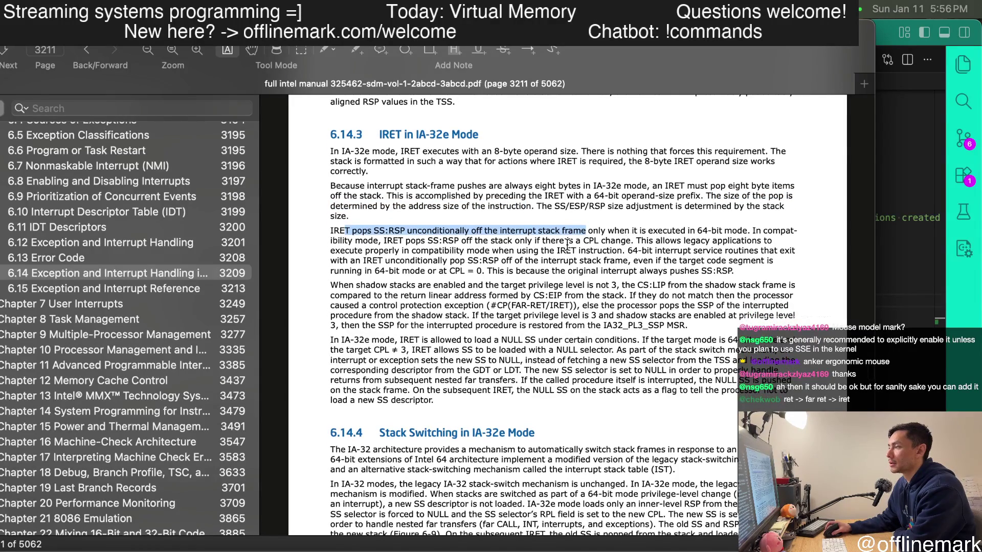
click(405, 244)
scroll(382, 240, down, 1)
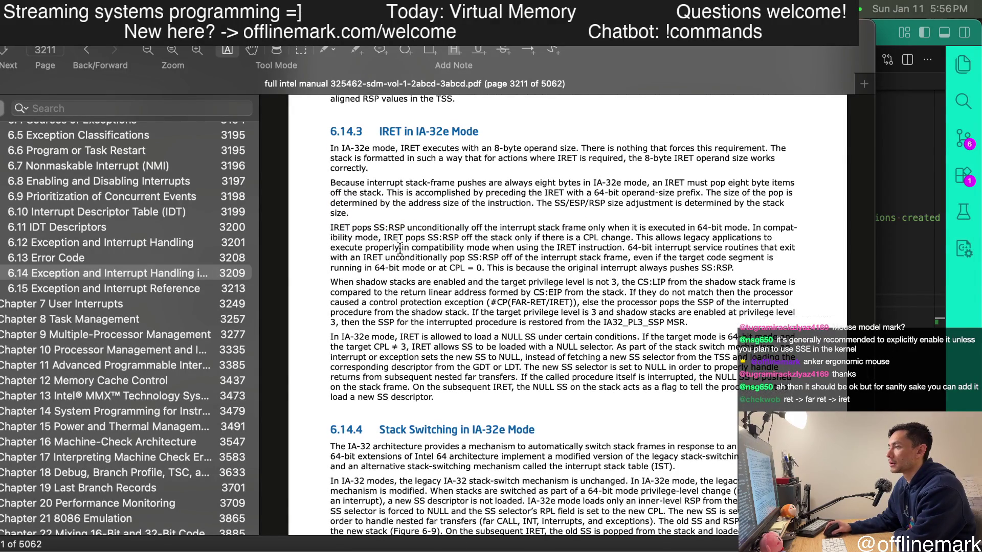
drag(339, 228, 739, 225)
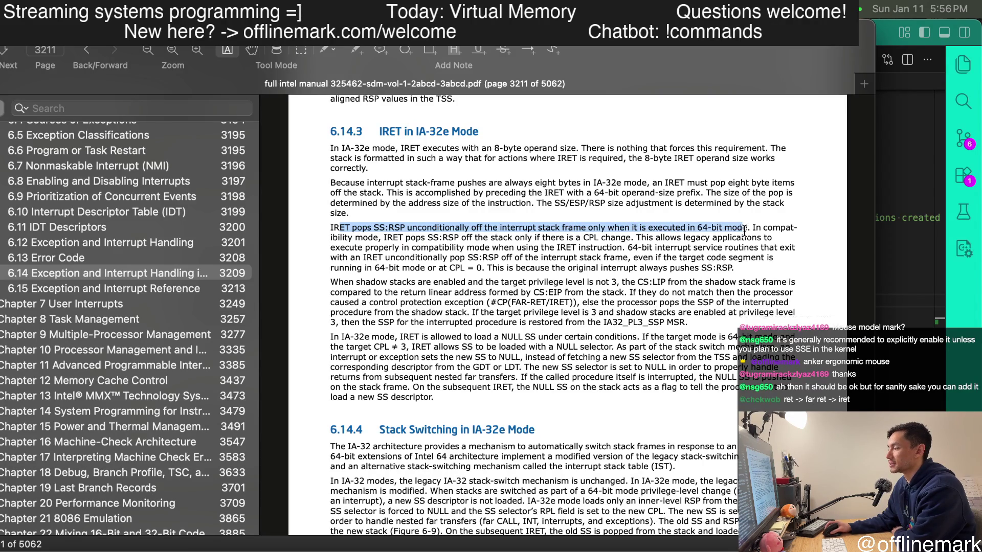
scroll(584, 257, down, 1)
scroll(549, 263, down, 1)
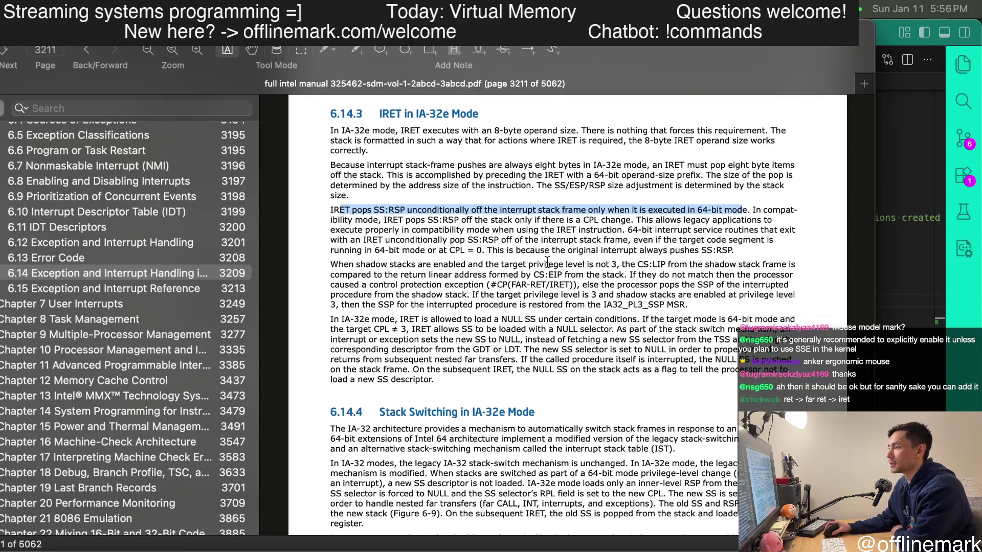
scroll(453, 254, down, 1)
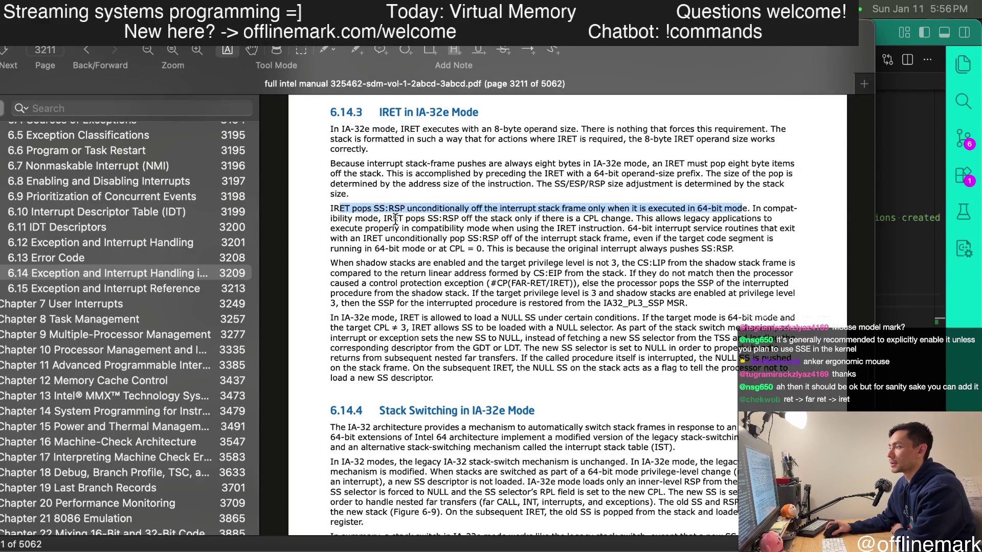
mouse_move(642, 221)
mouse_down()
mouse_move(611, 228)
mouse_move(666, 250)
mouse_up()
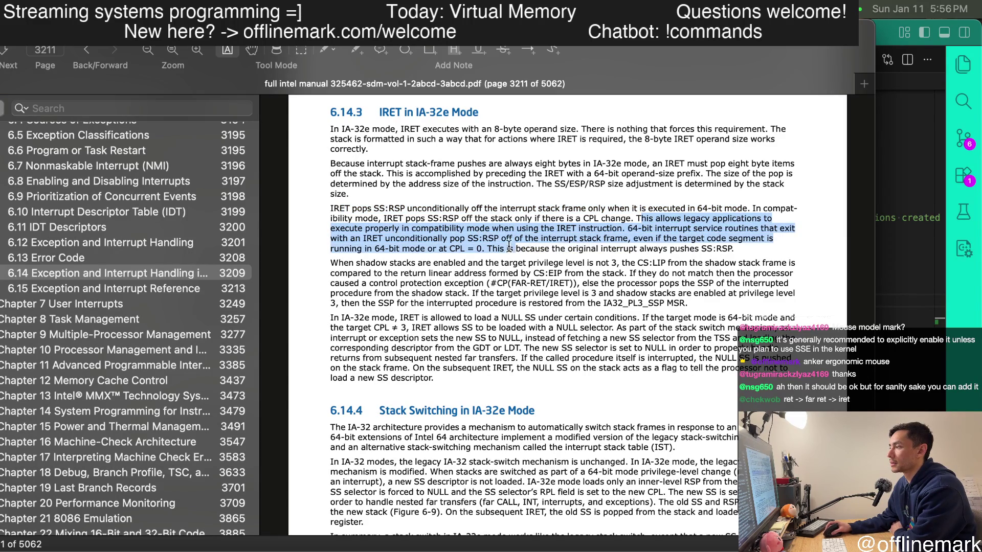
click(717, 253)
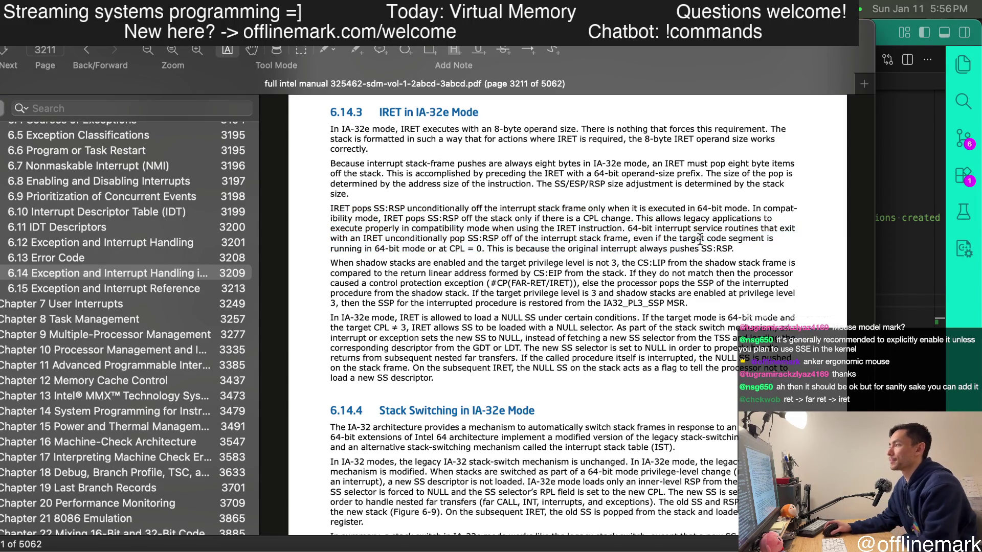
mouse_move(637, 219)
mouse_down()
mouse_move(623, 229)
mouse_move(638, 238)
mouse_up()
click(517, 240)
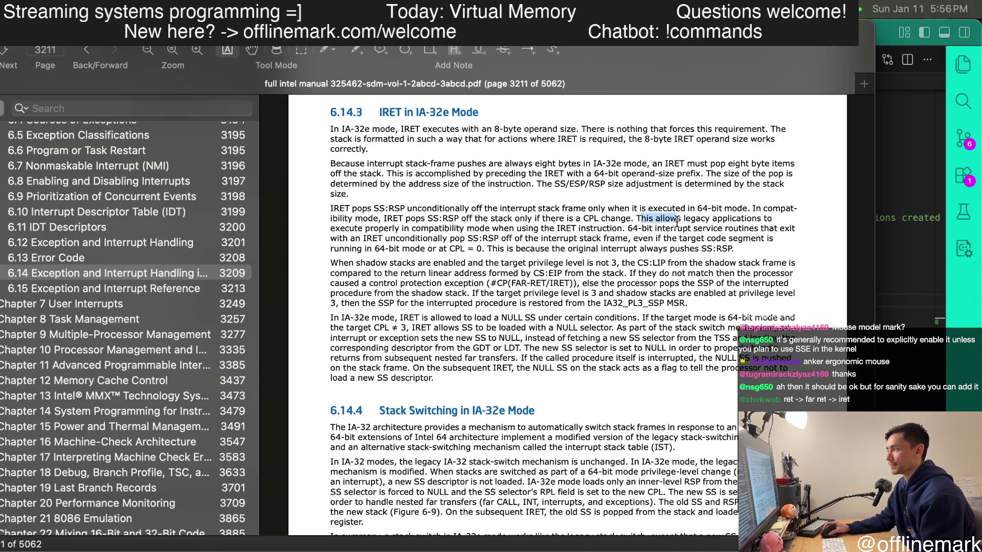
click(729, 240)
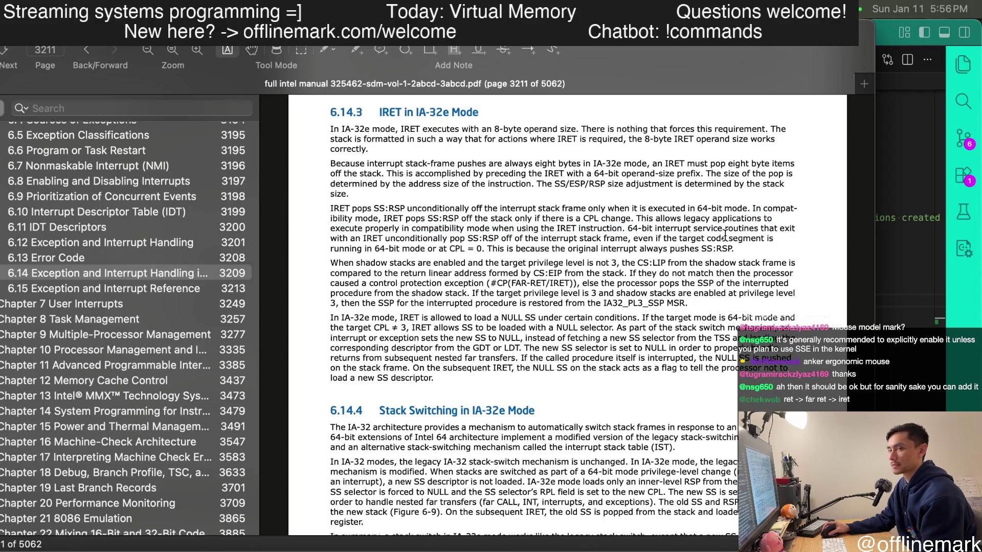
- Select the '64-bit interrupt service routines … pushes SS:RSP' passage and start a region screenshot
drag(631, 230, 762, 234)
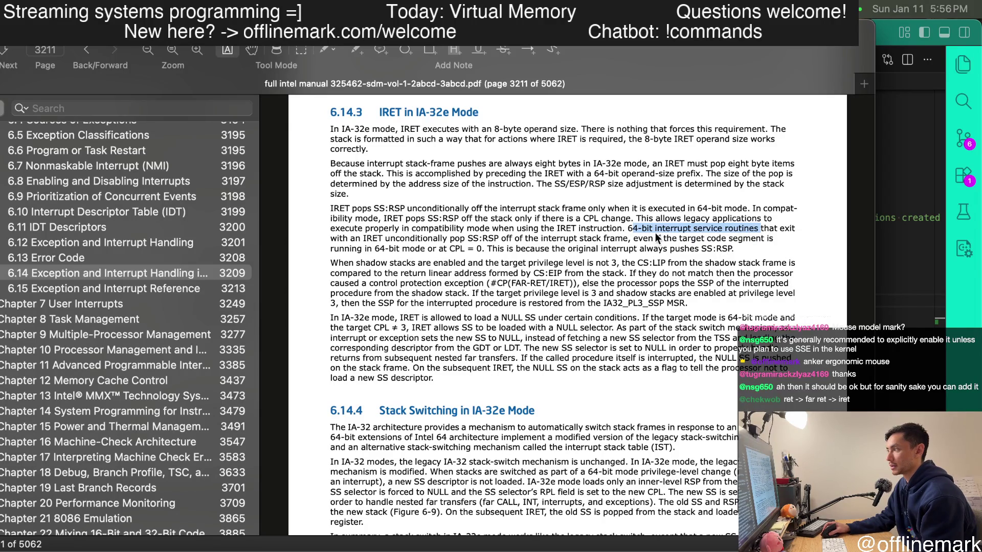
mouse_move(627, 229)
mouse_down()
mouse_move(773, 239)
mouse_move(737, 249)
mouse_up()
key(super+shift+4)
- Capture the highlighted IRET paragraph, paste it onto the Miro board, and return to the manual
drag(830, 192, 300, 278)
key(super+Tab)
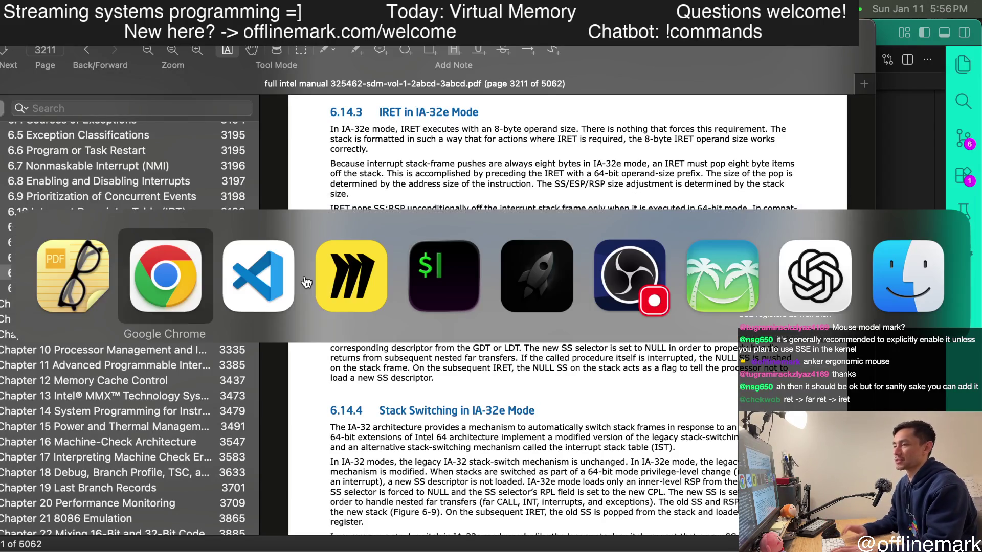
key(super+Tab)
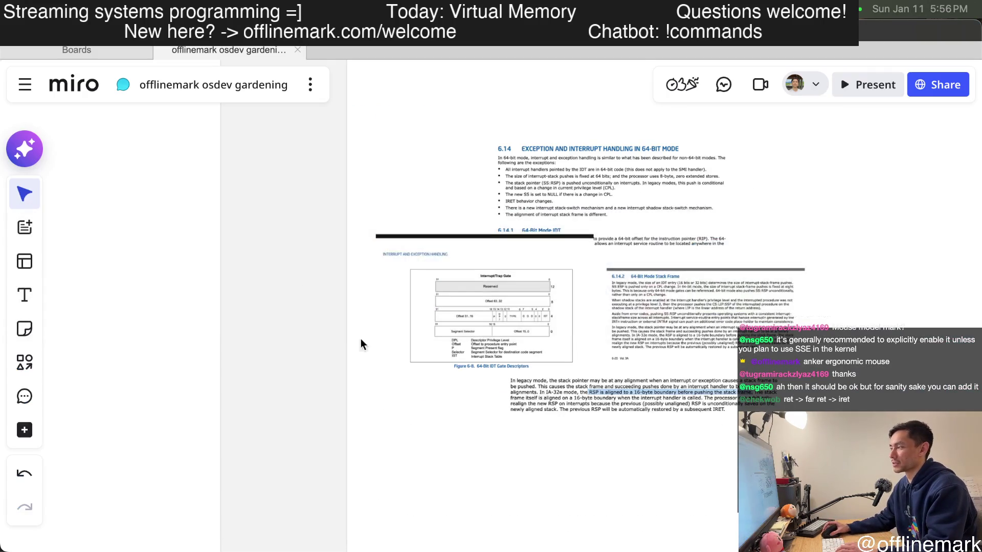
key(super+v)
scroll(539, 456, up, 5)
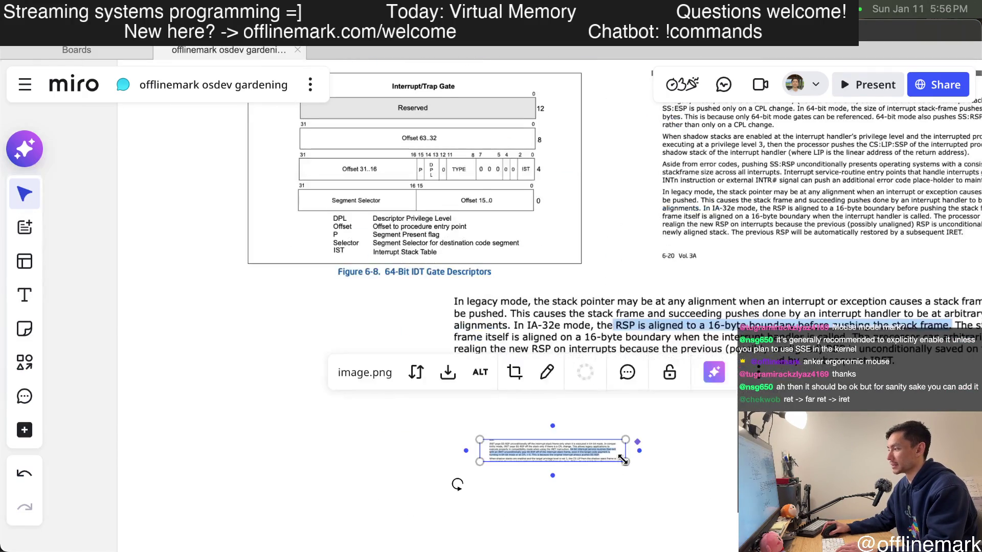
scroll(457, 512, up, 10)
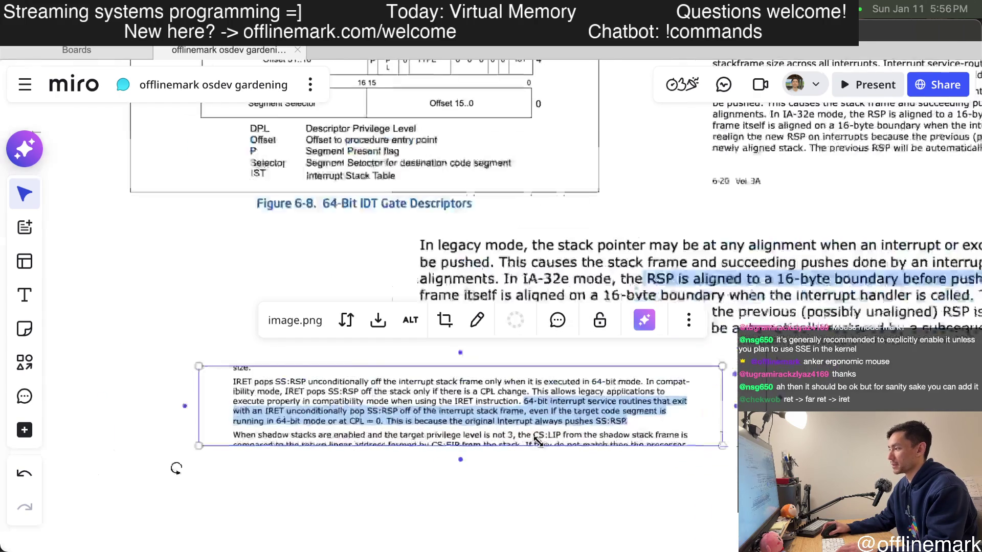
scroll(556, 501, down, 2)
scroll(609, 412, down, 1)
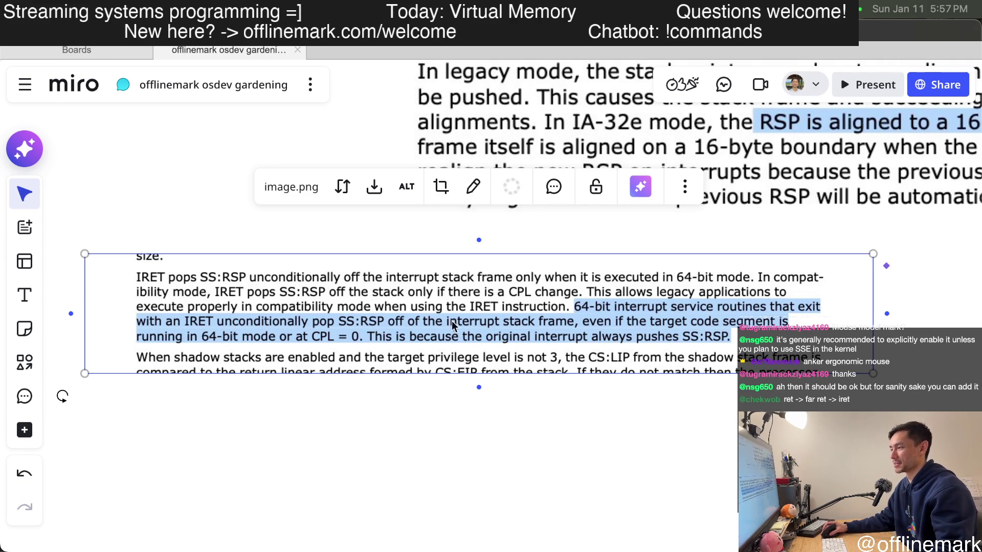
key(super+Tab)
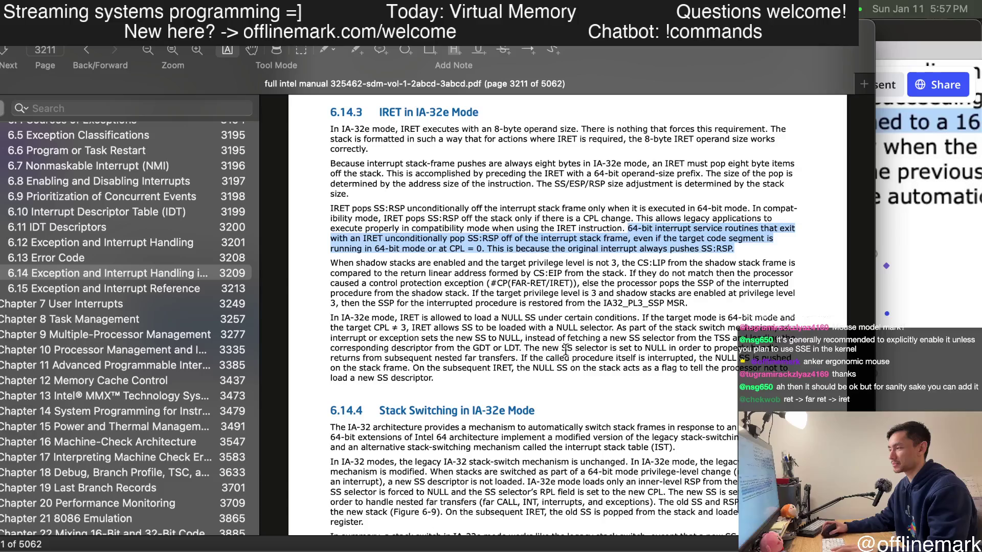
scroll(431, 267, down, 1)
drag(403, 257, 690, 299)
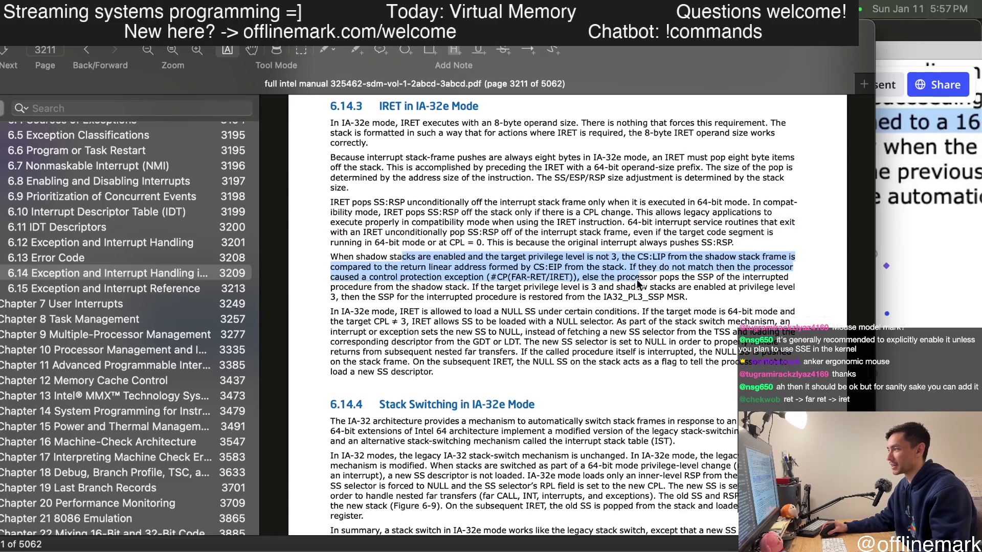
scroll(614, 277, down, 2)
scroll(537, 257, down, 2)
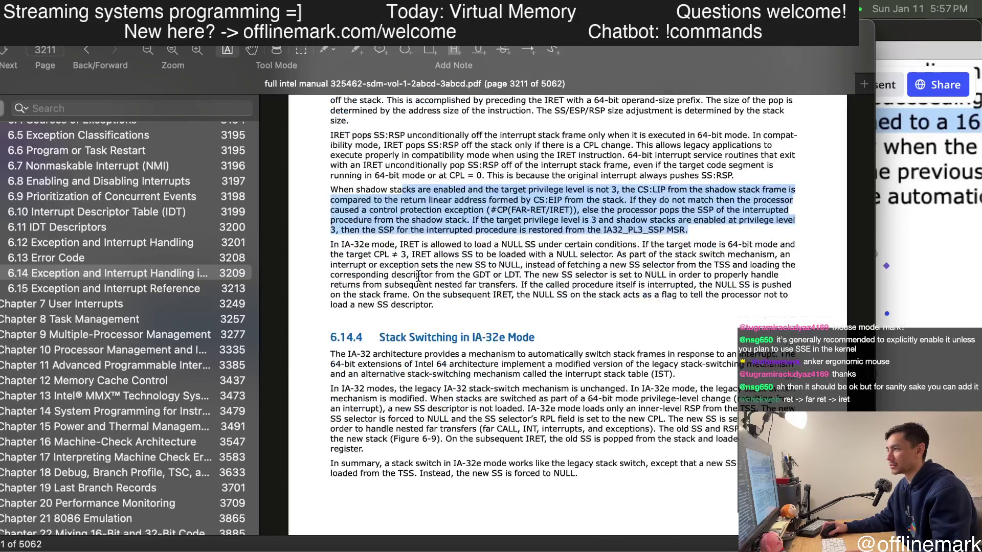
scroll(461, 242, down, 2)
scroll(466, 252, down, 1)
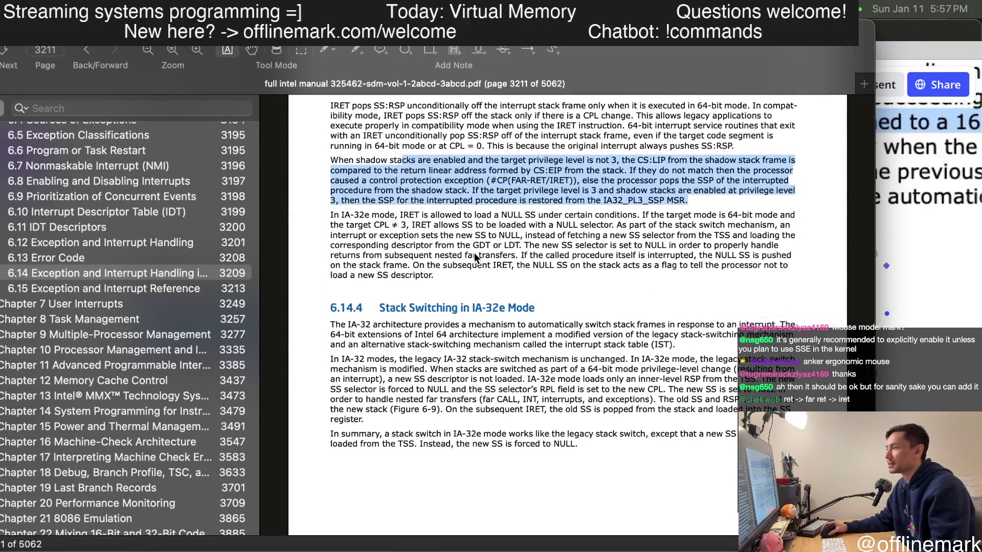
mouse_move(466, 225)
mouse_down()
mouse_move(601, 249)
mouse_move(528, 264)
mouse_up()
click(571, 324)
scroll(569, 384, down, 2)
scroll(570, 420, down, 3)
scroll(517, 407, down, 5)
scroll(507, 384, down, 5)
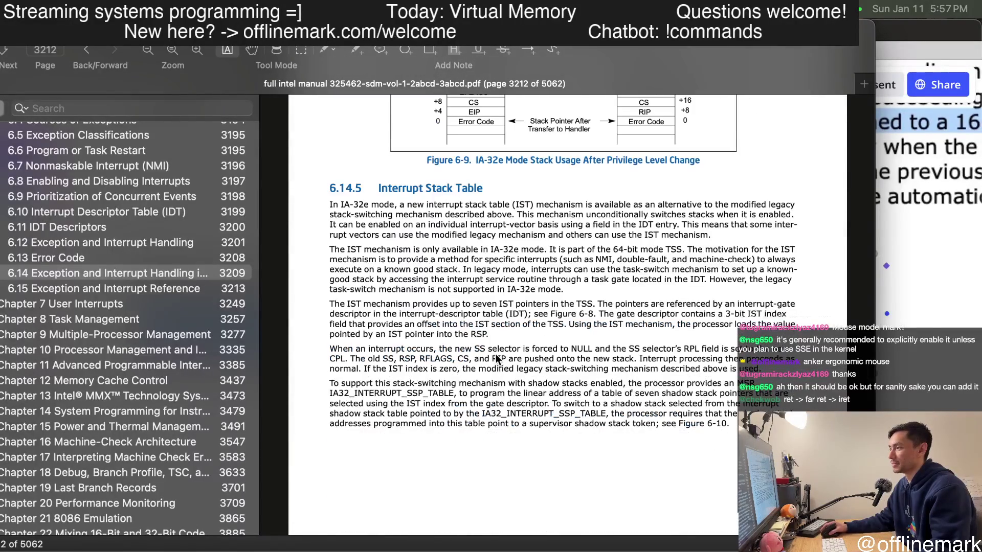
scroll(494, 352, down, 5)
scroll(499, 352, down, 5)
scroll(499, 353, down, 5)
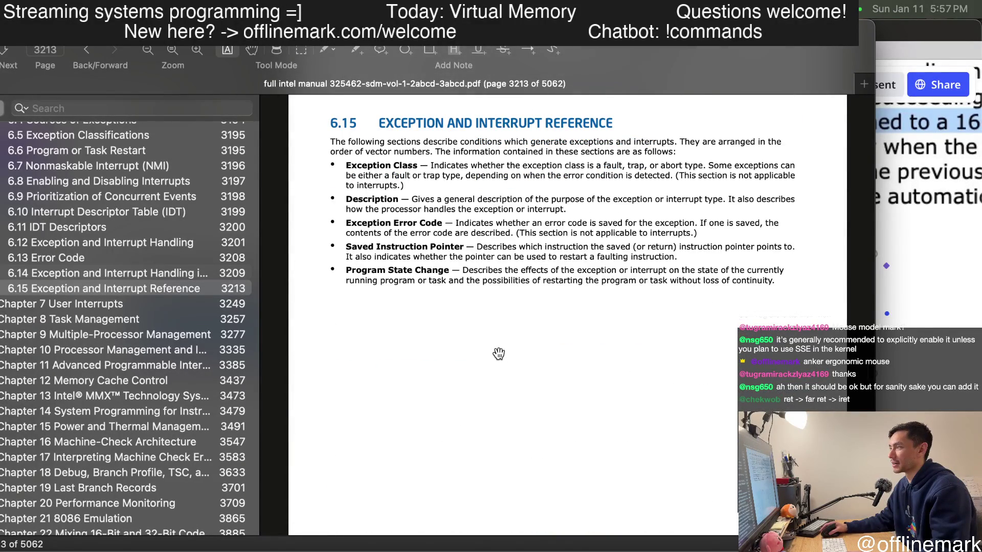
scroll(498, 354, down, 5)
scroll(493, 357, down, 5)
scroll(493, 358, up, 5)
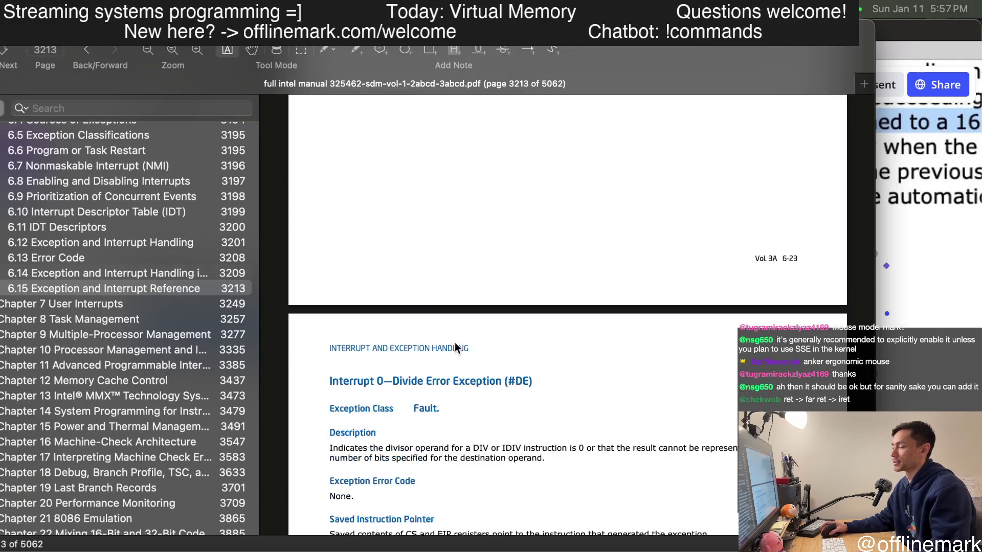
scroll(455, 341, up, 8)
scroll(443, 358, up, 5)
scroll(440, 363, up, 5)
scroll(439, 362, up, 5)
scroll(438, 362, up, 3)
scroll(436, 361, up, 5)
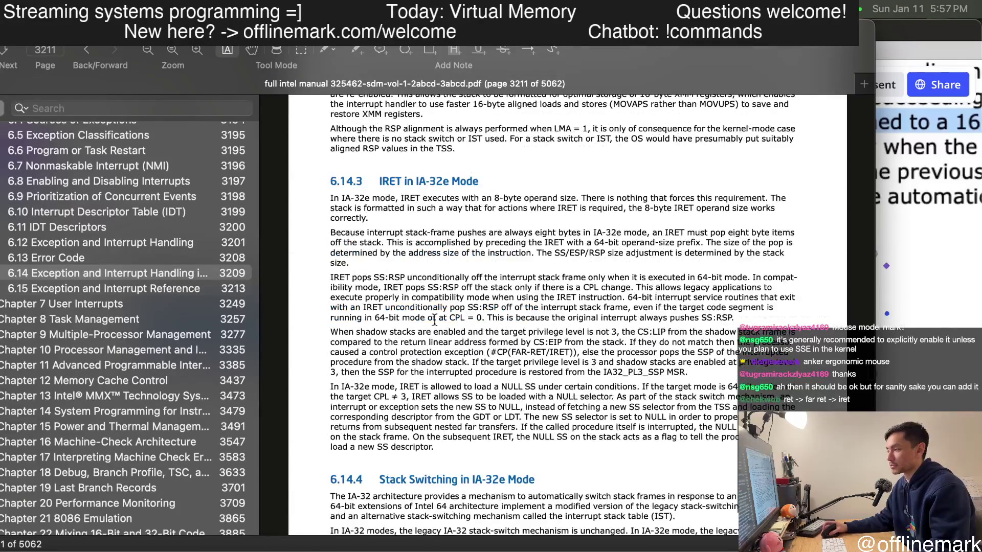
scroll(405, 289, down, 4)
scroll(432, 276, up, 2)
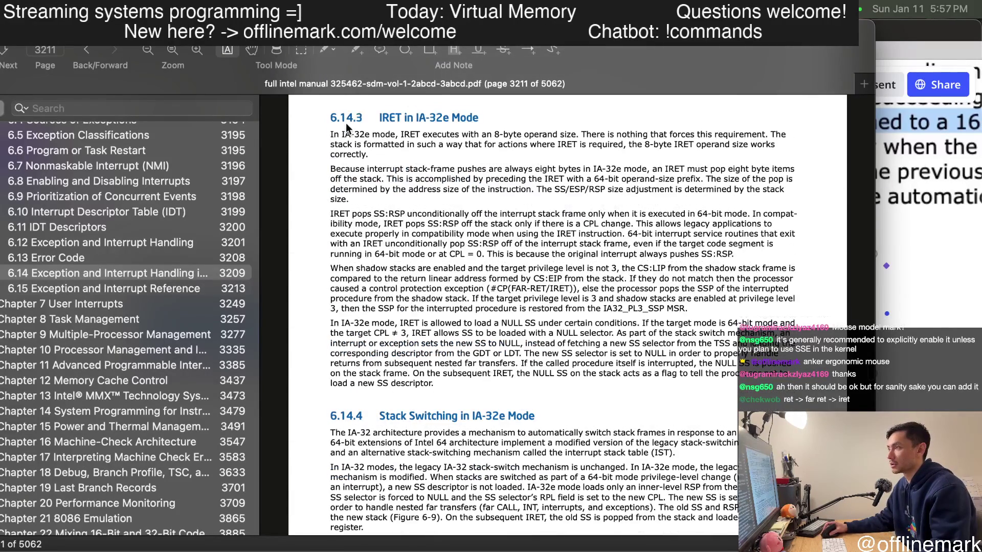
scroll(509, 372, down, 6)
scroll(498, 373, down, 3)
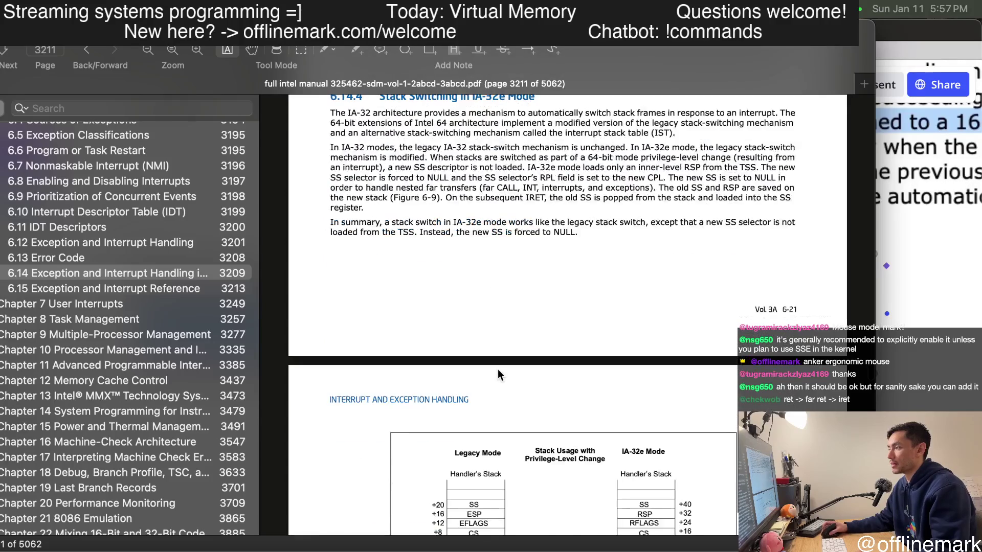
scroll(498, 374, up, 2)
drag(347, 176, 583, 320)
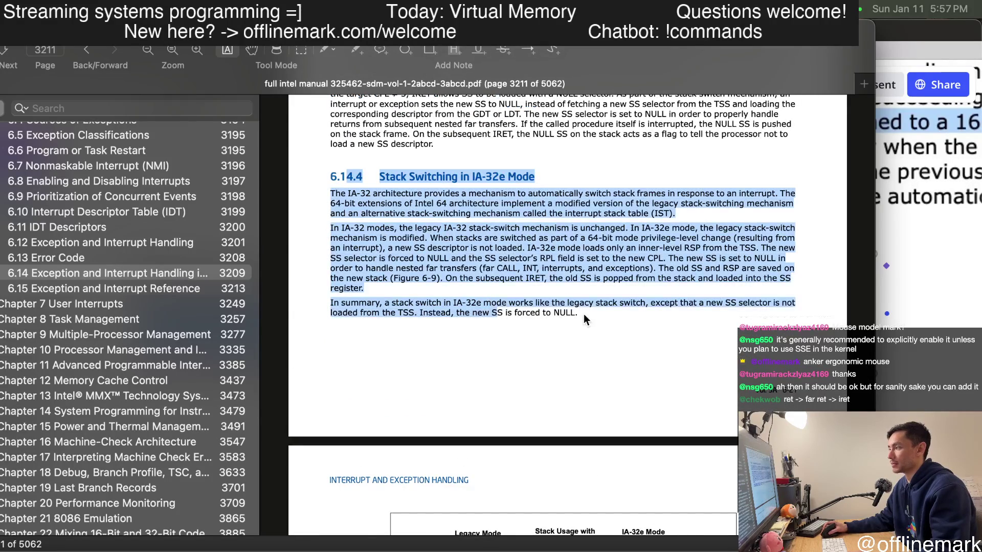
scroll(583, 320, down, 5)
scroll(541, 392, down, 7)
scroll(541, 393, up, 12)
scroll(541, 392, up, 5)
scroll(508, 352, down, 4)
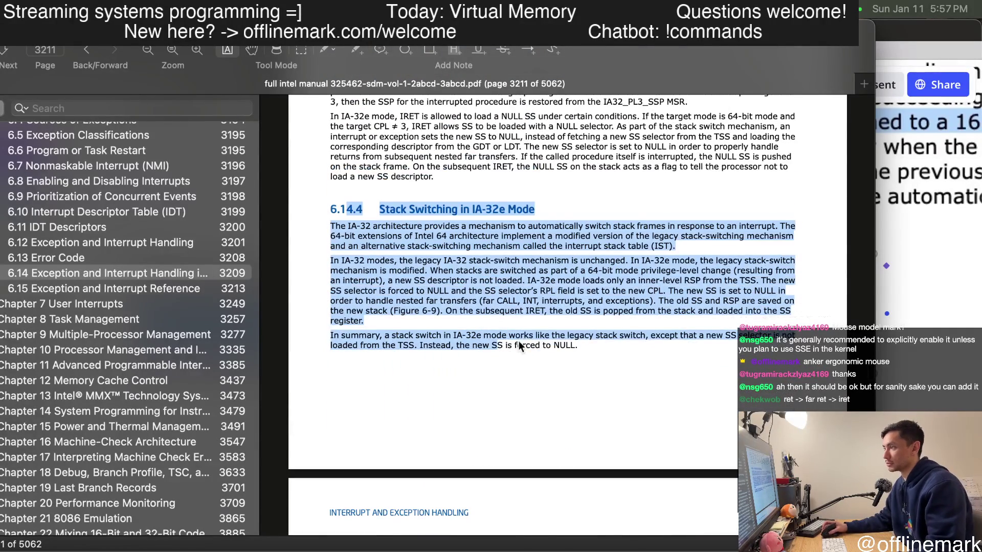
scroll(518, 350, down, 1)
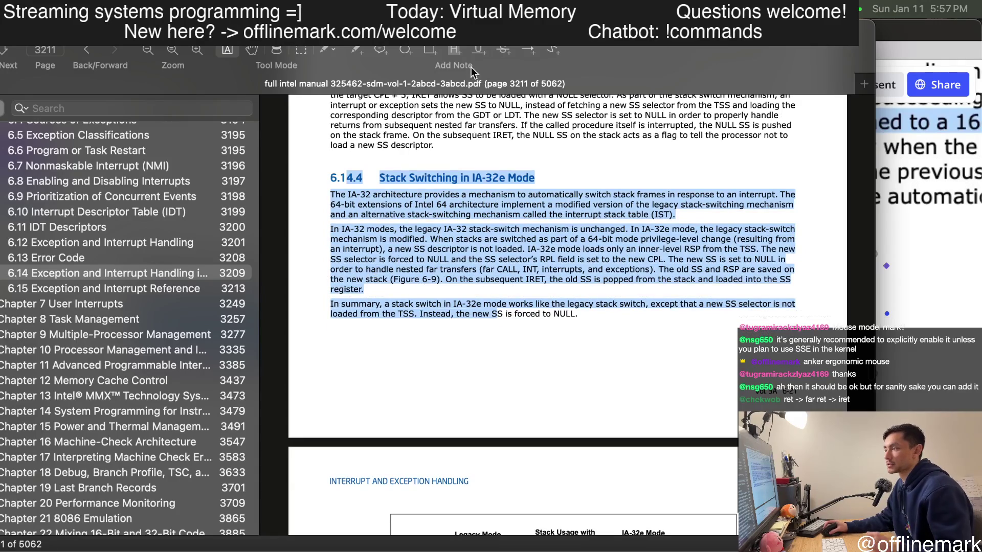
- Read the 6.14.4 heading and its opening sentence about automatically switching stack frames
click(596, 225)
drag(406, 177, 569, 197)
click(596, 225)
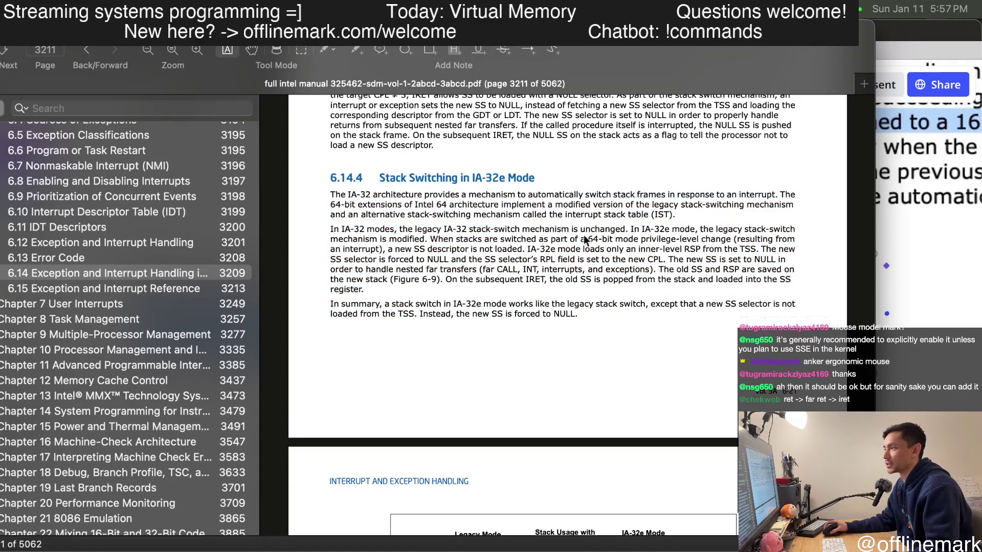
scroll(596, 226, down, 1)
drag(354, 168, 481, 166)
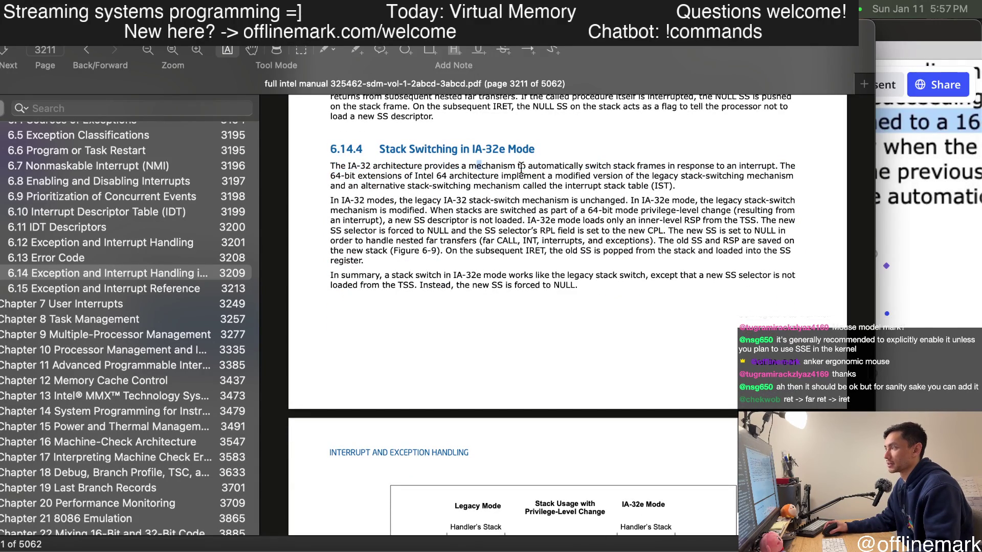
drag(568, 167, 726, 167)
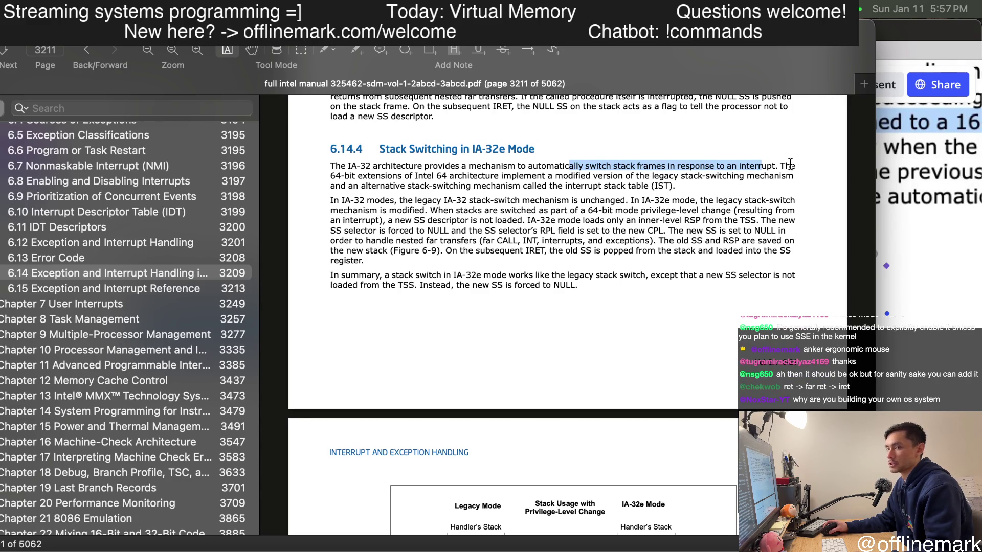
mouse_move(788, 165)
mouse_down()
mouse_move(328, 179)
mouse_move(458, 177)
mouse_up()
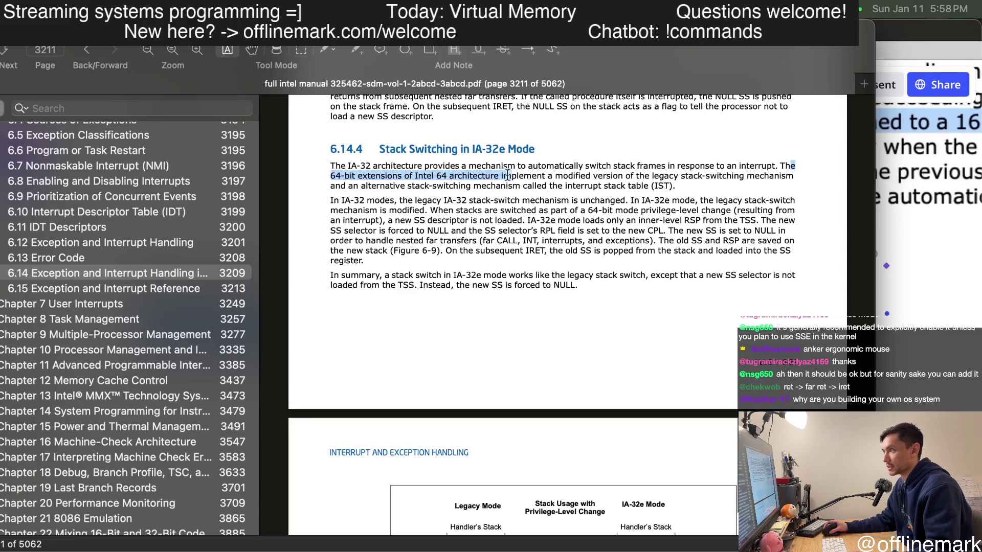
- Select the phrase about a modified mechanism and the interrupt stack table (IST)
click(346, 183)
drag(532, 176, 636, 178)
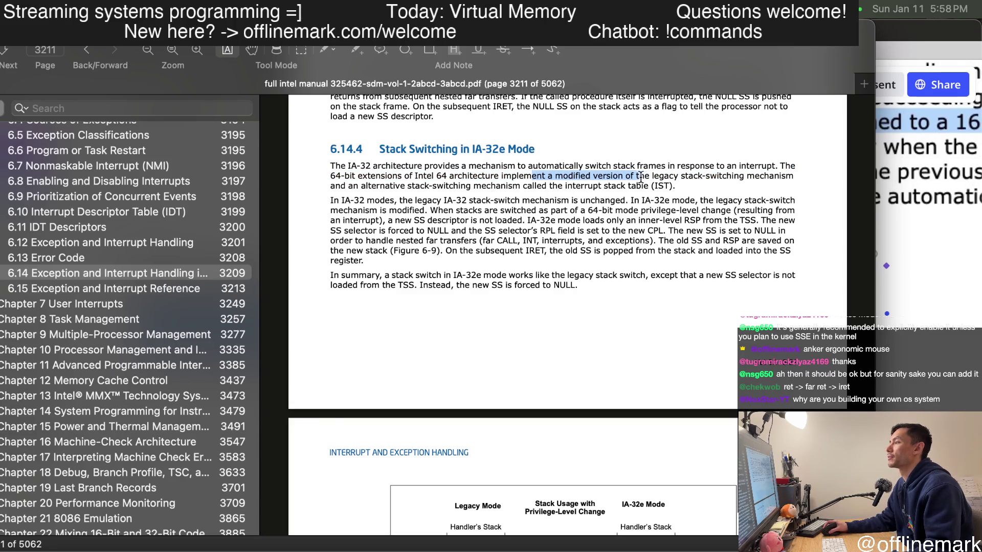
mouse_move(636, 178)
mouse_down()
mouse_move(485, 186)
mouse_move(628, 178)
mouse_move(676, 192)
mouse_move(546, 176)
mouse_up()
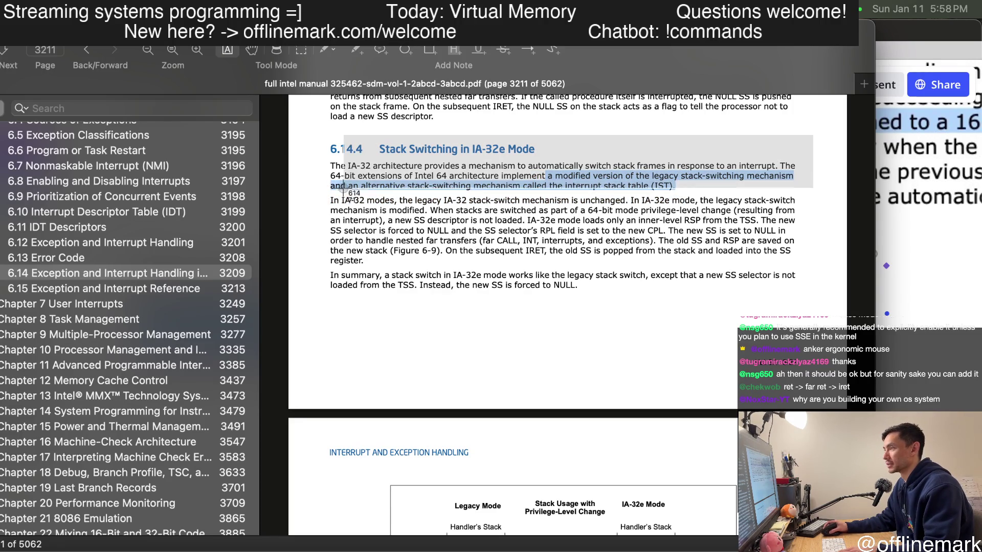
- Paste the 6.14.4 stack-switching snapshot onto the Miro board below the earlier clip and return to the manual
key(cmd+Tab)
key(super+Tab)
key(super+shift+Tab)
scroll(326, 244, down, 3)
key(super+v)
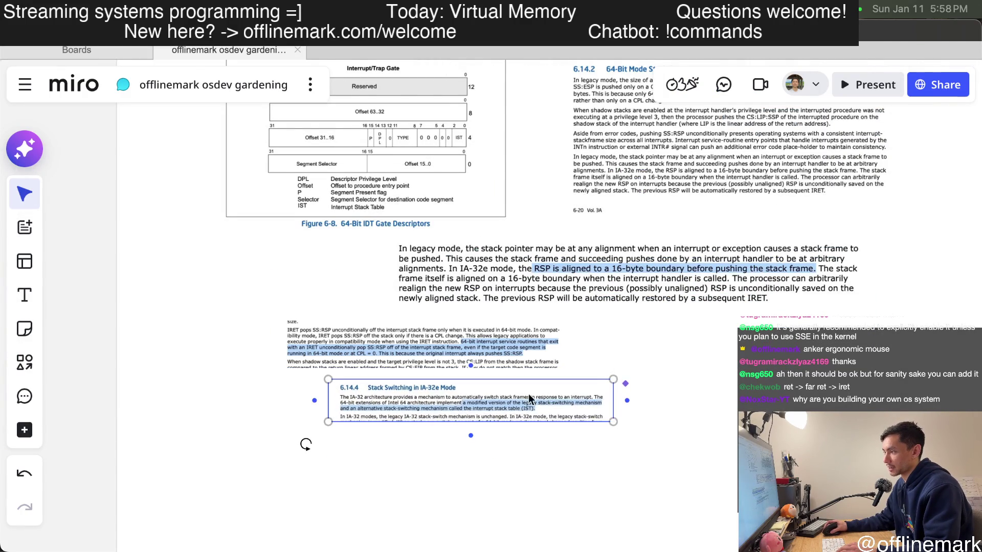
scroll(536, 395, up, 3)
scroll(529, 407, up, 3)
scroll(519, 425, down, 3)
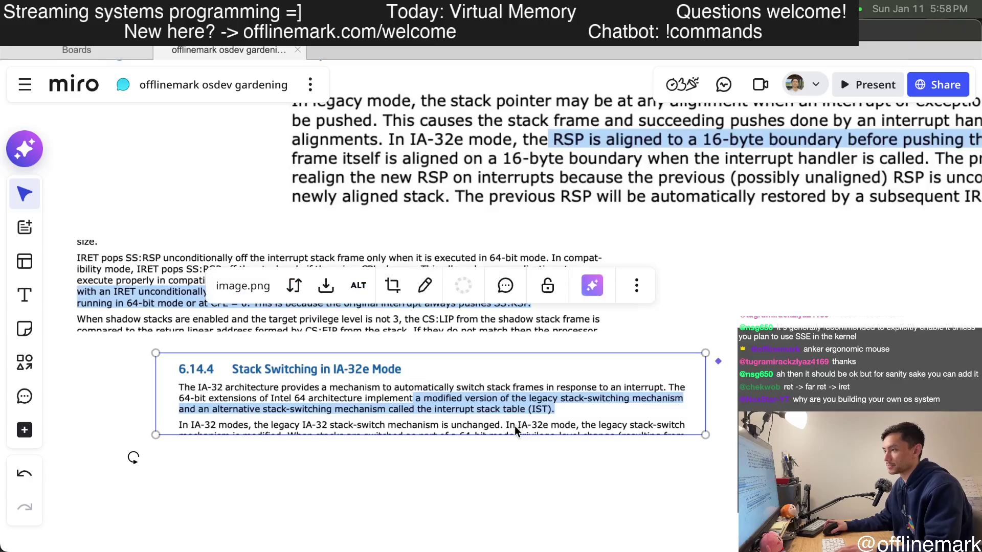
key(super+Tab)
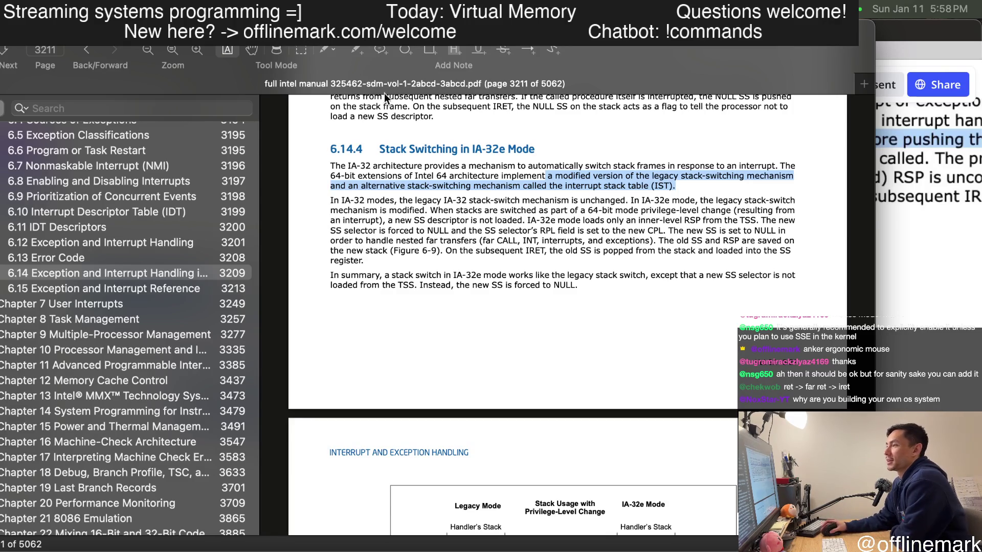
- Enlarge the 6.14.4 page text and reread the modified stack-switching mechanism phrase
click(706, 198)
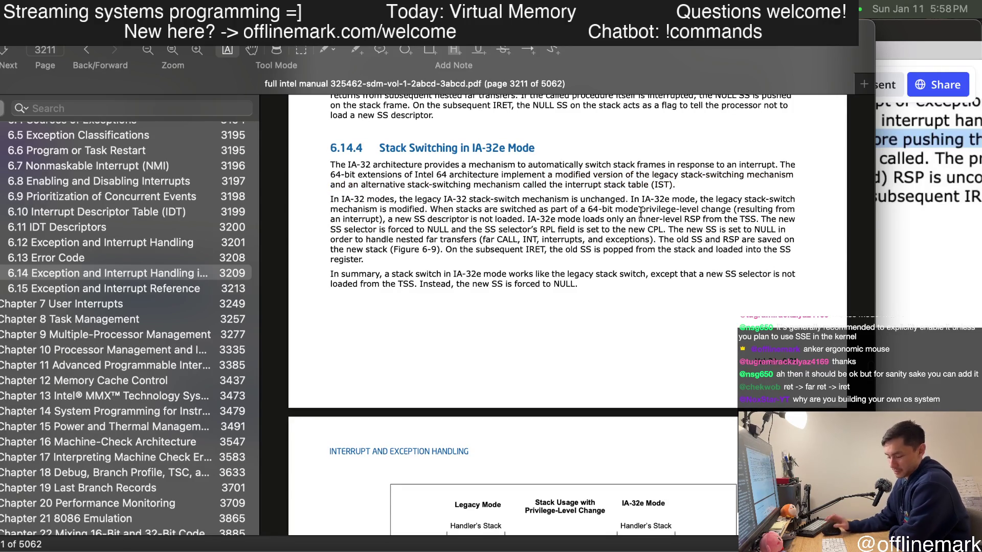
key(super+plus)
drag(556, 156, 700, 169)
click(615, 195)
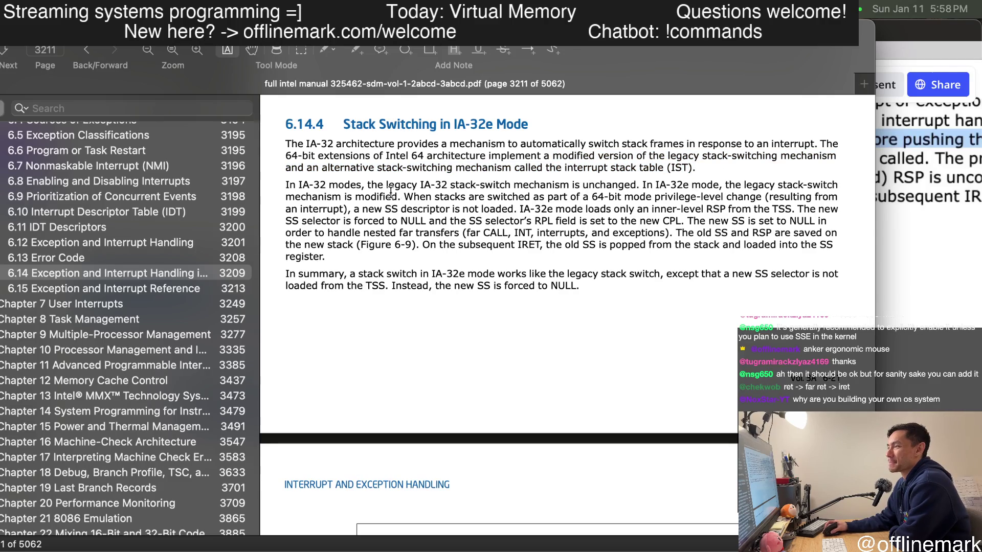
- Mark the IA-32 sentence and the IA-32 versus IA-32e terms in the second paragraph, then move to VS Code
drag(283, 186, 334, 189)
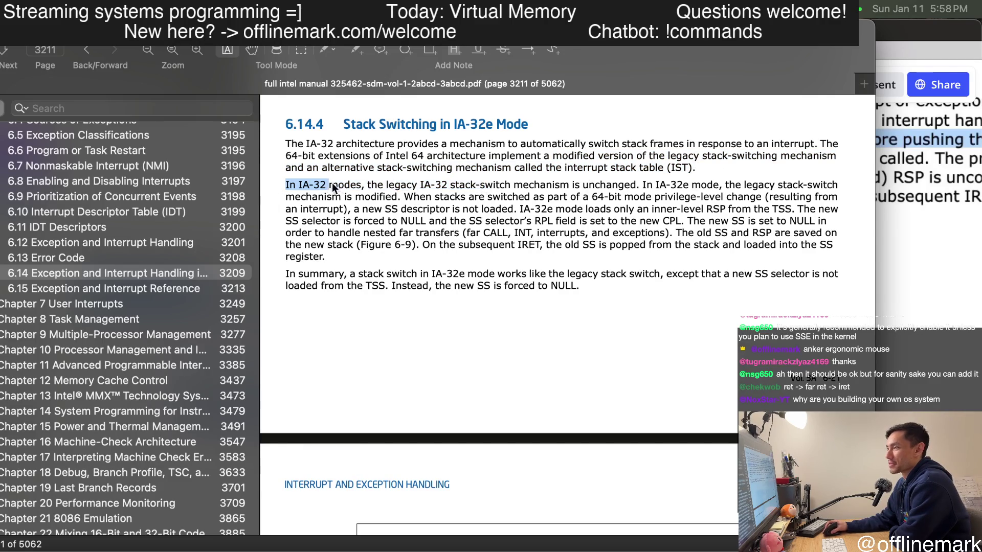
drag(366, 190, 636, 189)
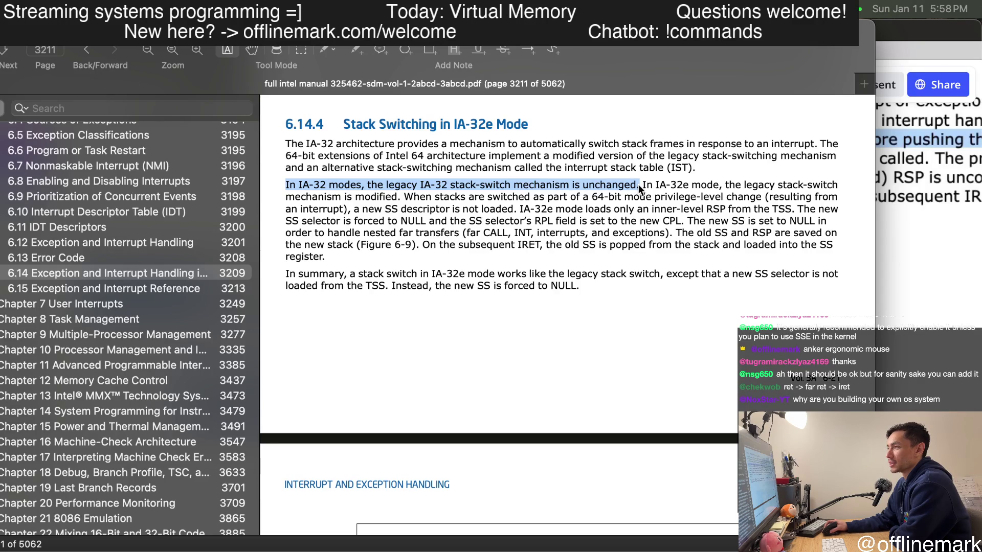
drag(641, 184, 679, 185)
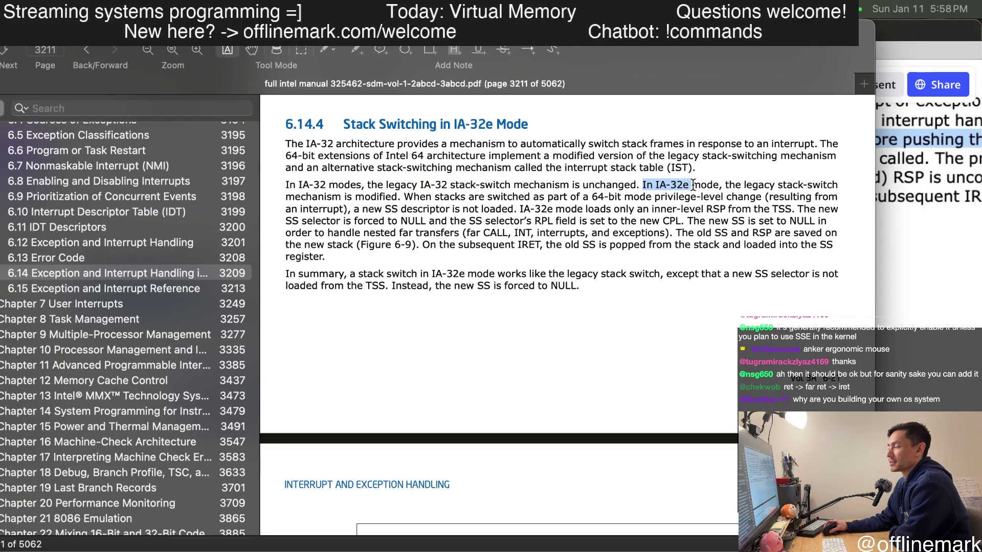
drag(340, 188, 301, 188)
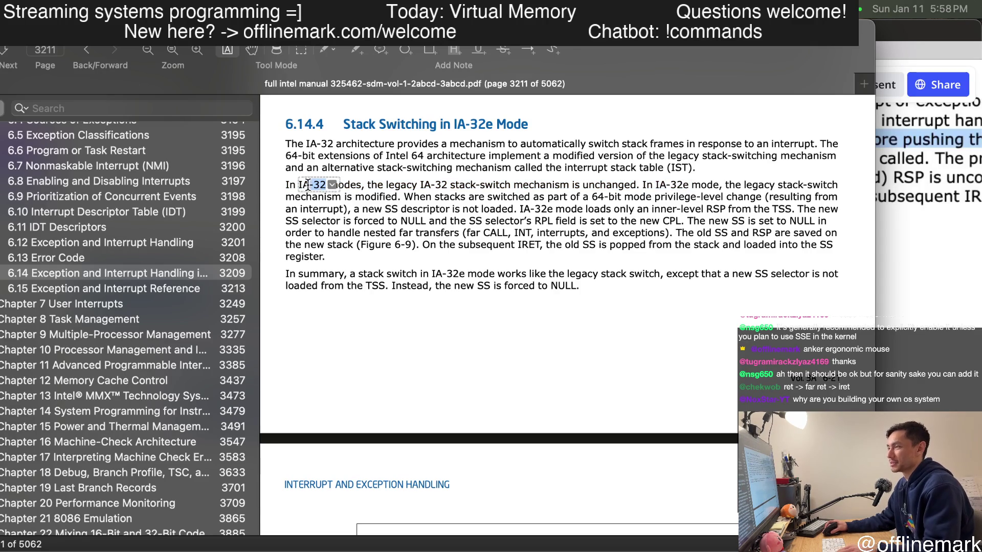
drag(691, 188, 654, 189)
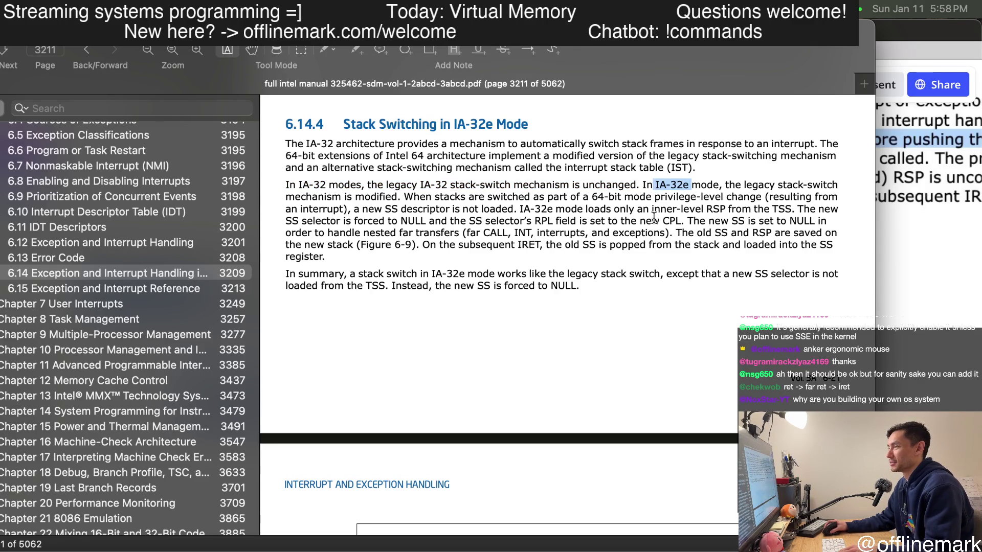
key(super+Tab)
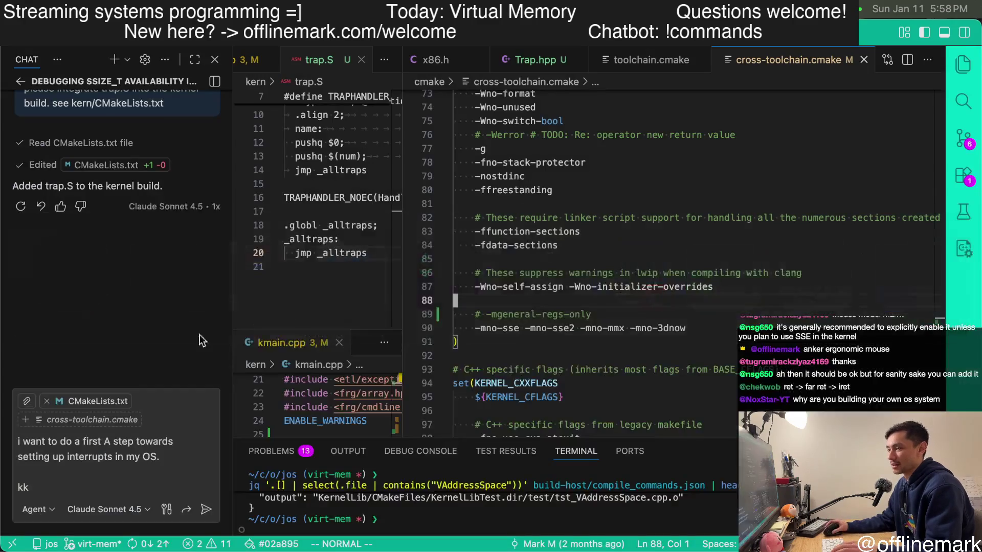
- Ask the chat assistant 'what's the diff between ia-32 and ia-32e'
key(super+a)
key(BackSpace)
text(what's th)
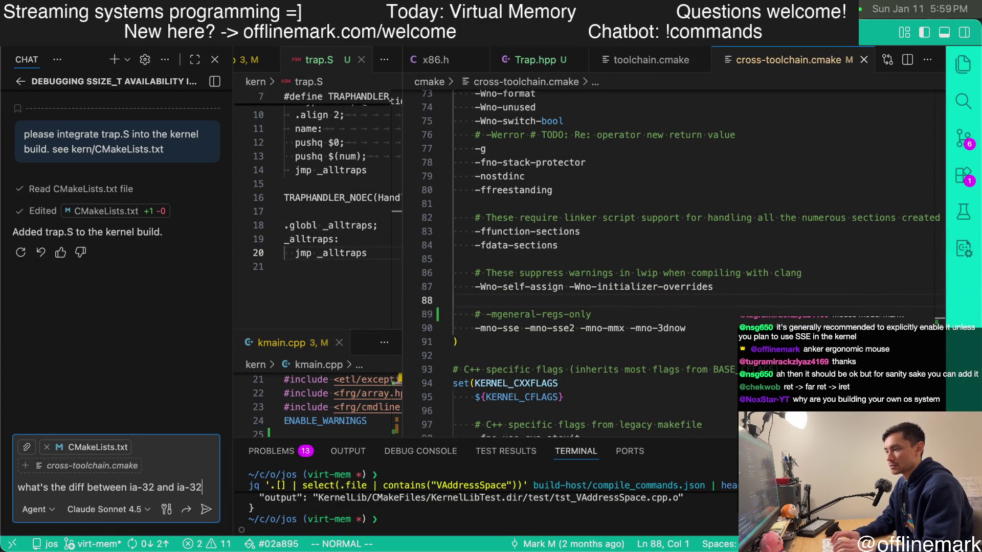
text(e)
key(Return)
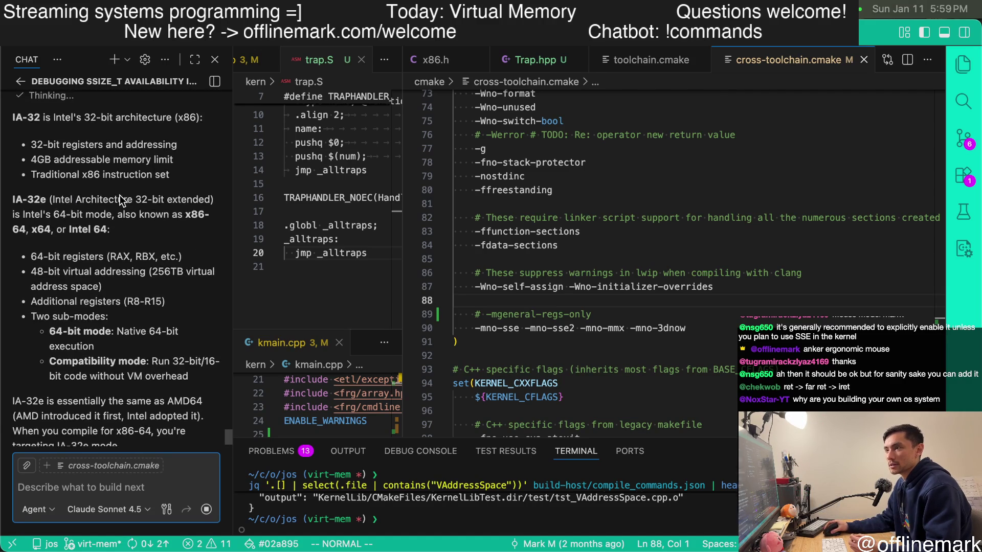
scroll(90, 219, up, 3)
scroll(105, 248, down, 1)
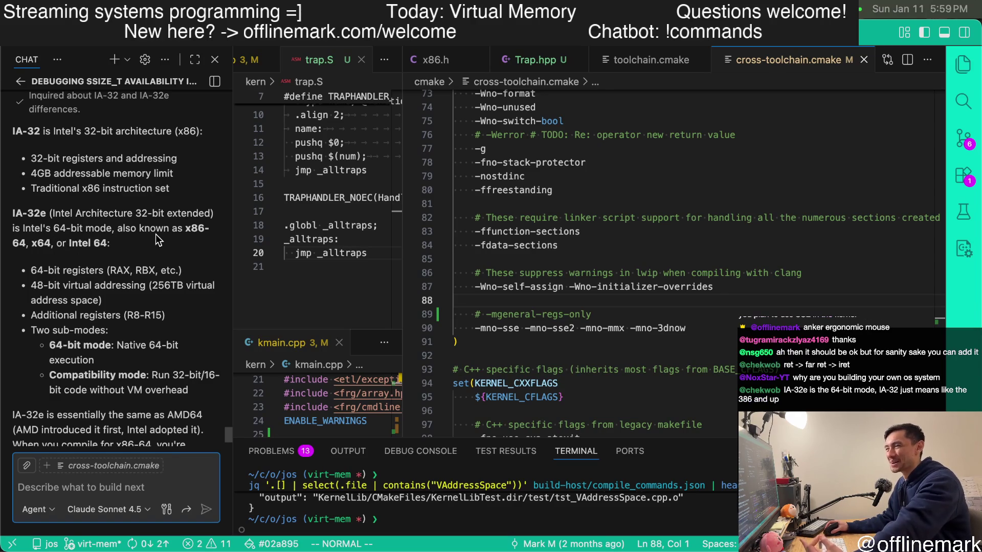
- Read the reply's x86-64 aliases, IA-32e feature list and targeting-IA-32e sentence, then return to the manual
drag(184, 228, 140, 239)
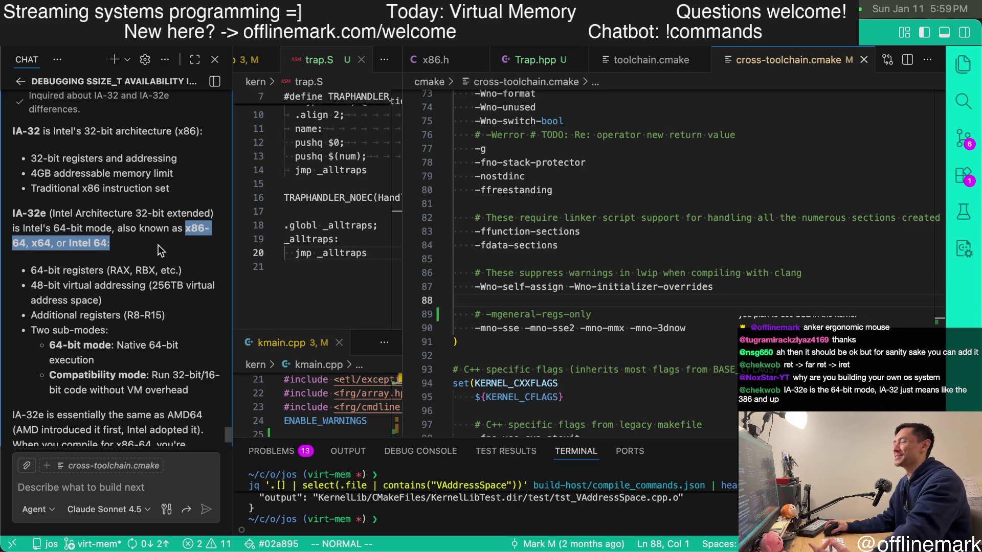
scroll(158, 243, down, 2)
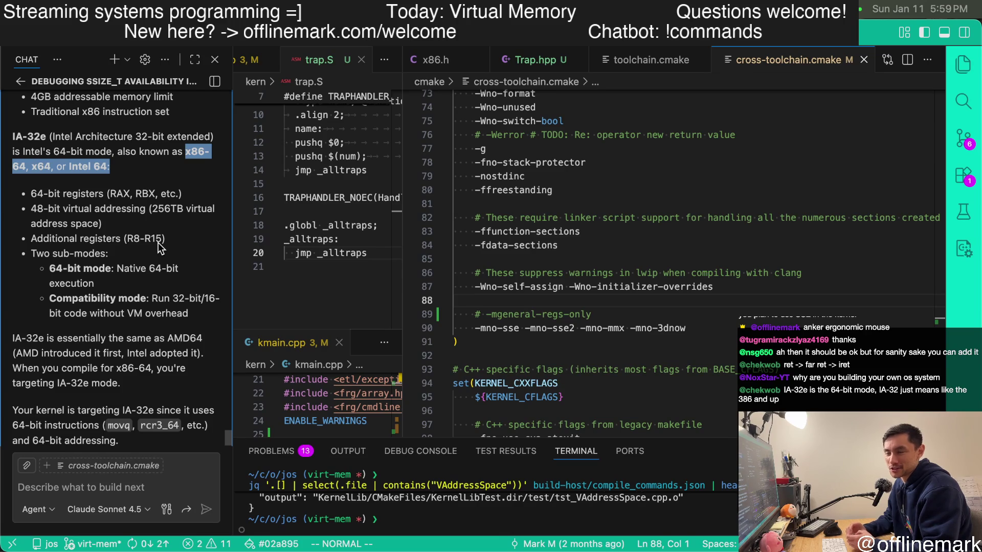
mouse_move(92, 208)
mouse_down()
mouse_move(108, 345)
mouse_move(127, 330)
mouse_up()
click(107, 346)
scroll(101, 349, down, 1)
click(155, 328)
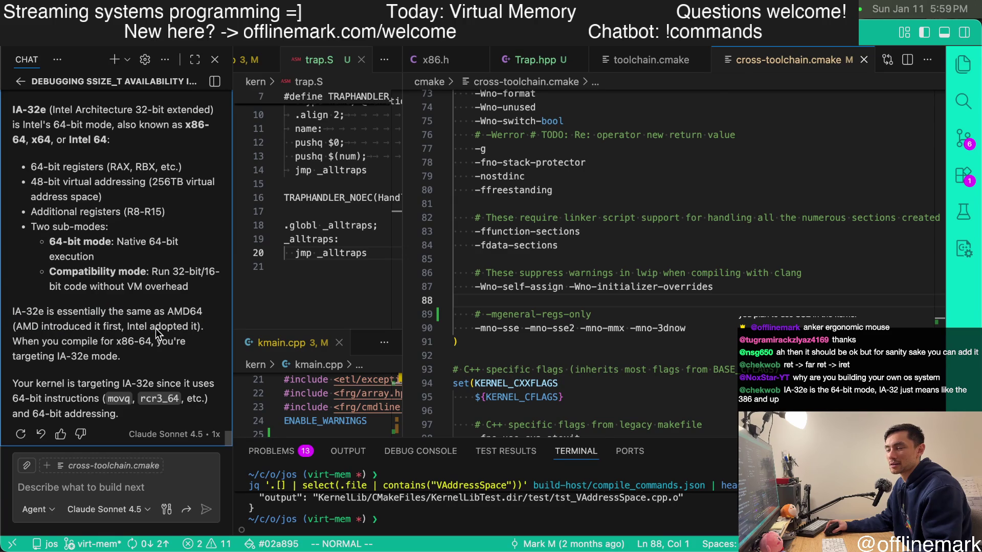
mouse_move(122, 272)
mouse_down()
mouse_move(123, 357)
mouse_move(66, 328)
mouse_up()
click(151, 353)
click(117, 364)
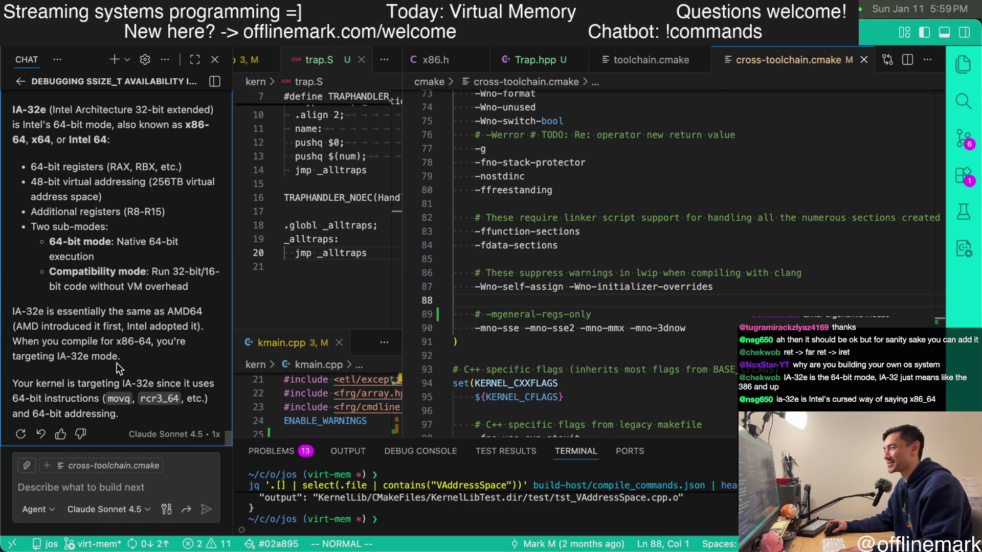
key(super+Tab)
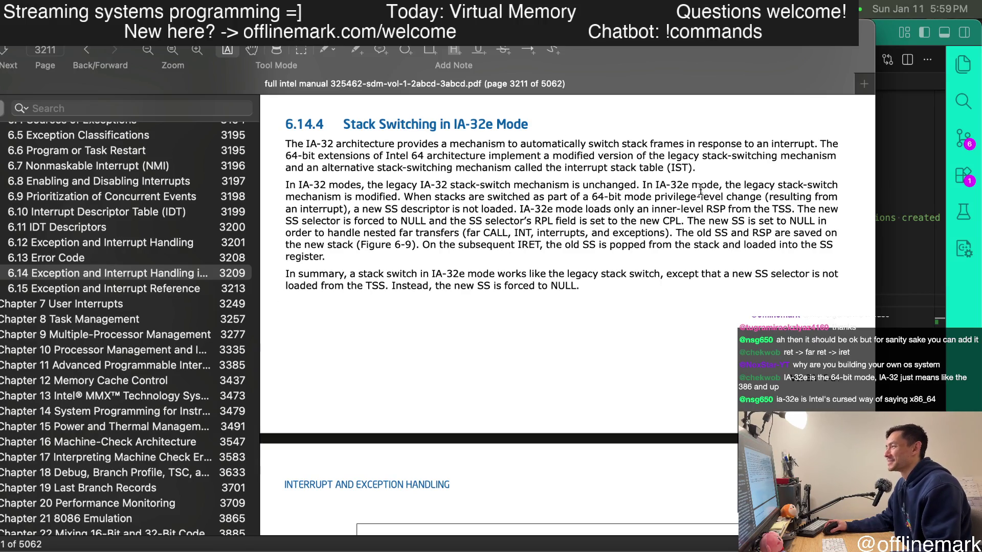
- Read the 'In IA-32e mode' and 'When stacks are switched' sentences through the privilege-level change phrase
click(651, 232)
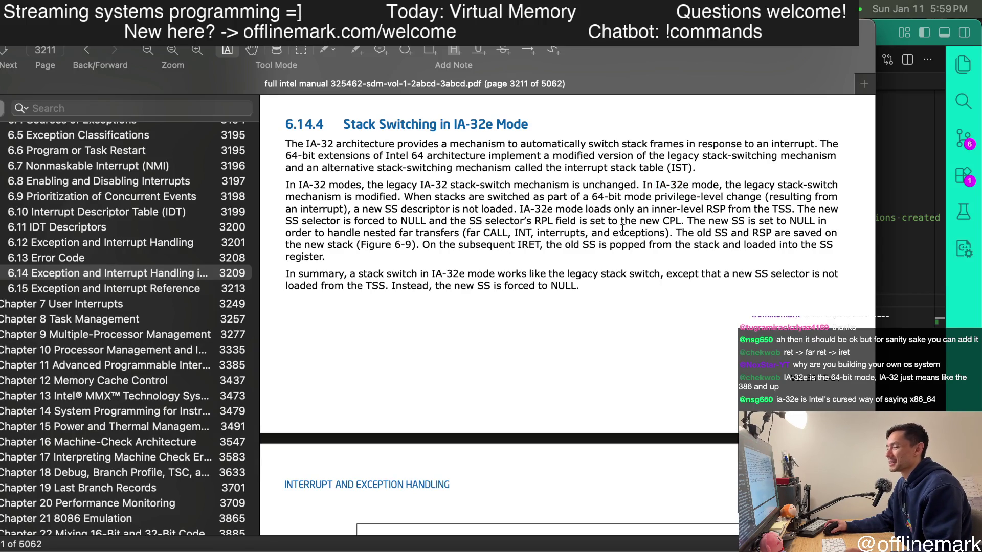
drag(645, 185, 738, 221)
mouse_move(643, 184)
mouse_down()
mouse_move(396, 197)
mouse_move(566, 208)
mouse_up()
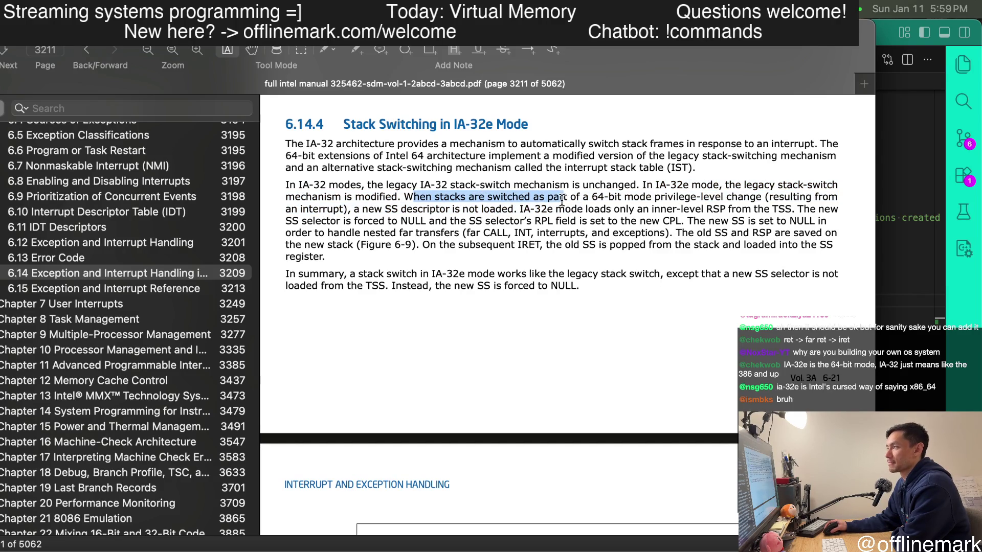
mouse_move(566, 207)
mouse_down()
mouse_move(535, 198)
mouse_move(589, 199)
mouse_up()
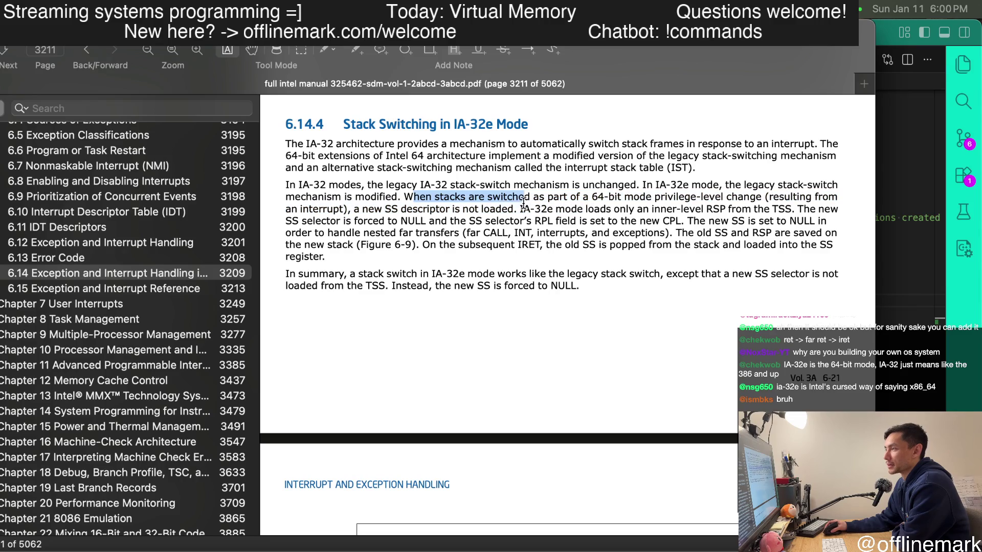
drag(593, 198, 479, 204)
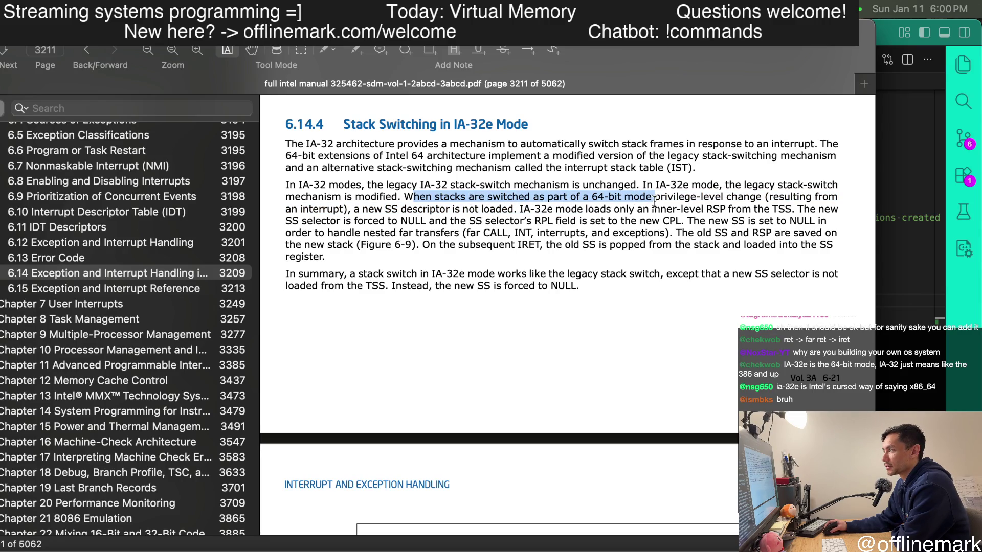
drag(480, 204, 603, 198)
drag(761, 196, 648, 197)
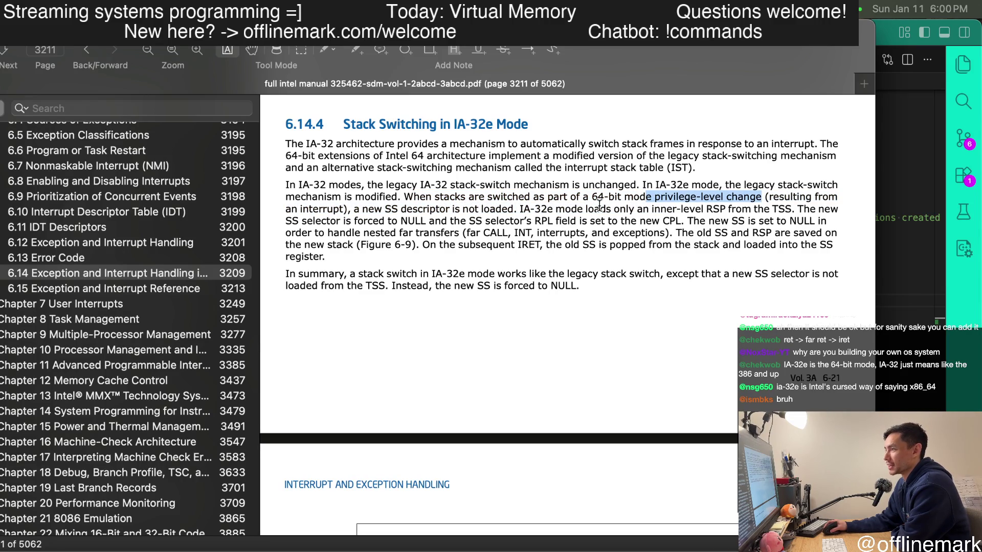
- Pick out 'new SS descriptor is not loaded', the TSS mention and the SS selector and new SS phrases
drag(359, 210, 514, 211)
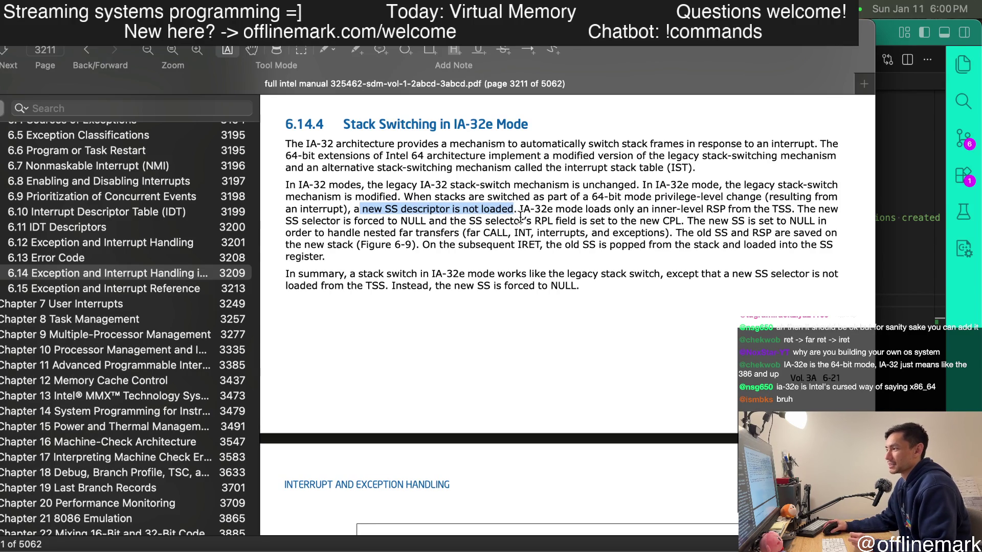
drag(528, 209, 648, 212)
click(639, 213)
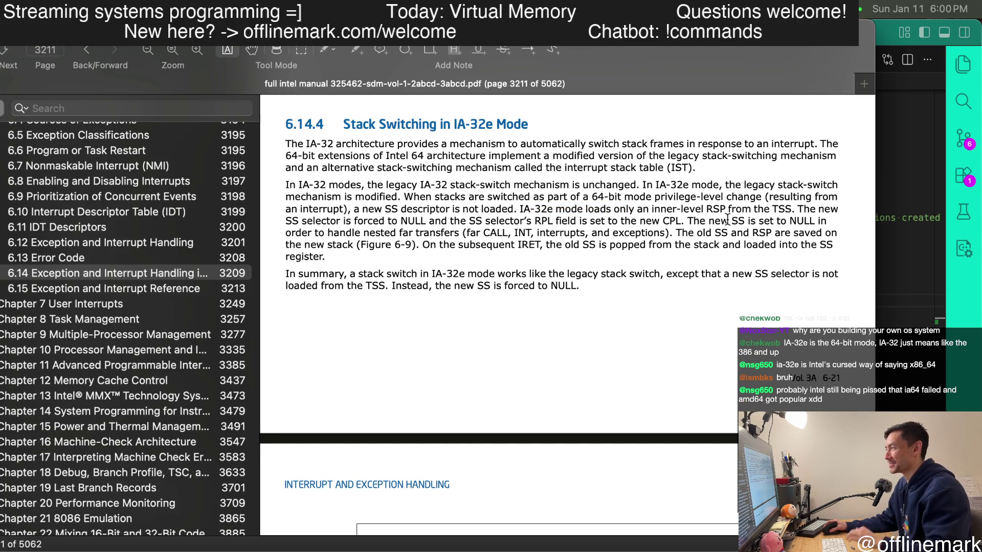
mouse_move(792, 210)
mouse_down()
mouse_move(378, 223)
mouse_move(577, 221)
mouse_up()
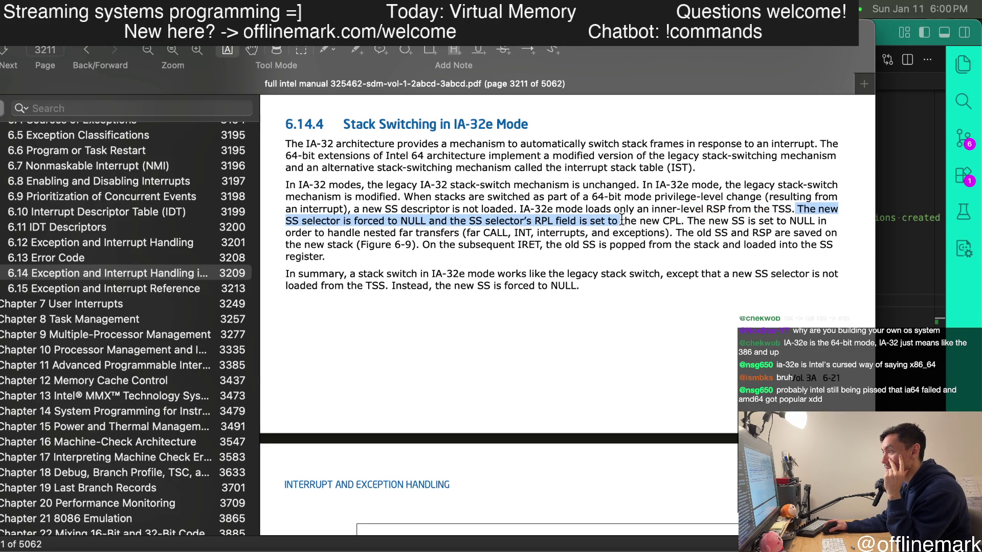
drag(602, 222, 692, 222)
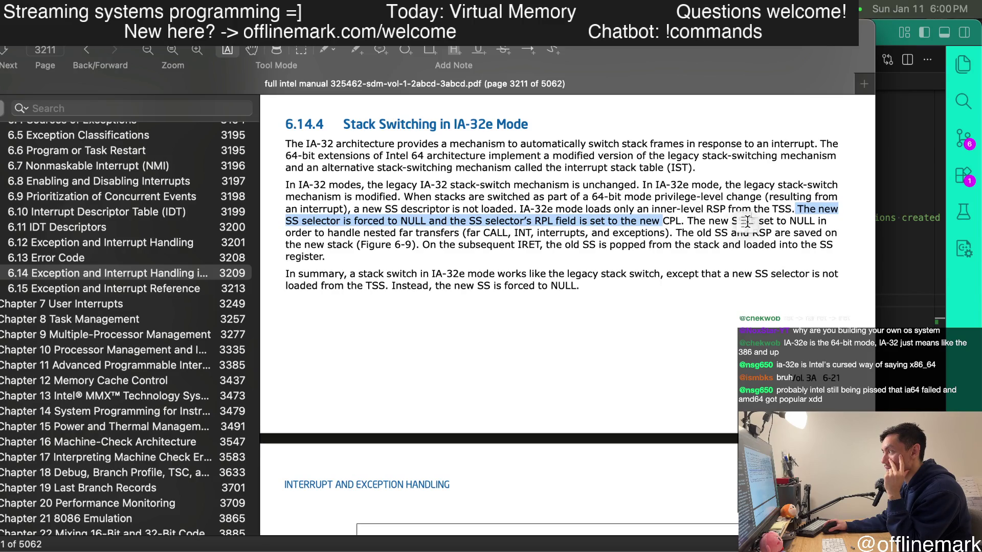
click(734, 230)
mouse_move(718, 222)
mouse_down()
mouse_move(782, 221)
mouse_move(591, 244)
mouse_move(399, 232)
mouse_move(688, 243)
mouse_move(744, 234)
mouse_up()
- Reread from the stack-switching passage down to 'SS selector is forced to NULL' and the subsequent IRET sentence
drag(422, 245, 602, 245)
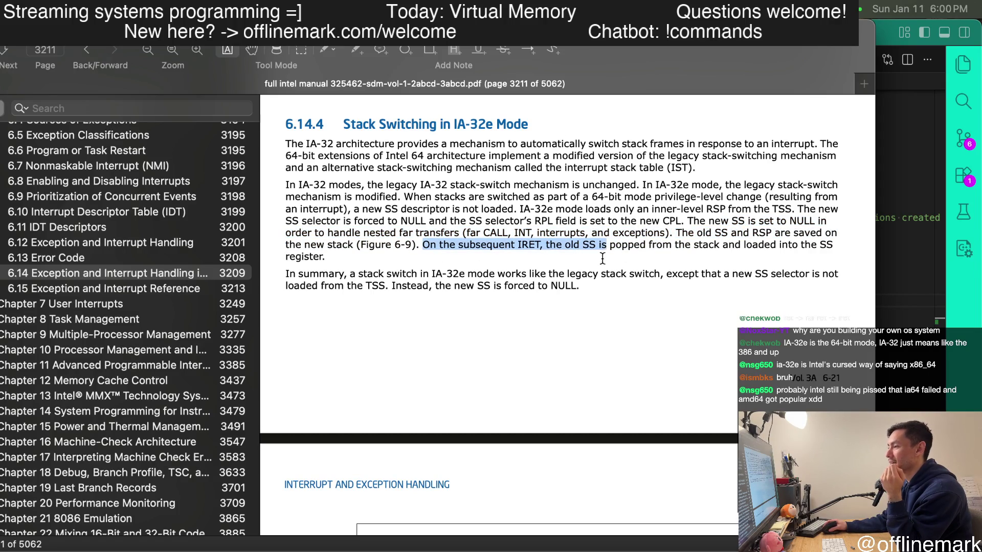
click(627, 222)
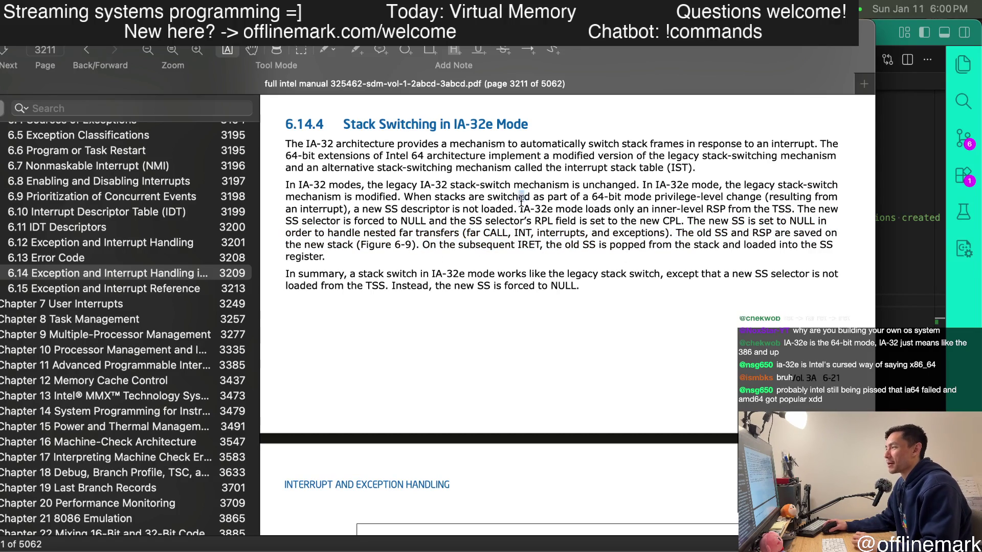
drag(526, 196, 355, 247)
drag(546, 197, 381, 247)
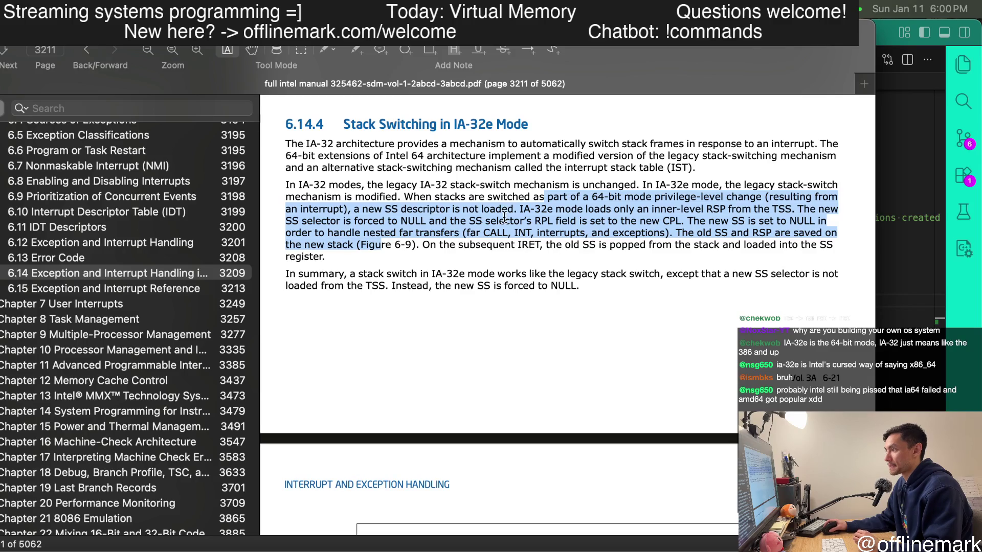
drag(375, 208, 504, 209)
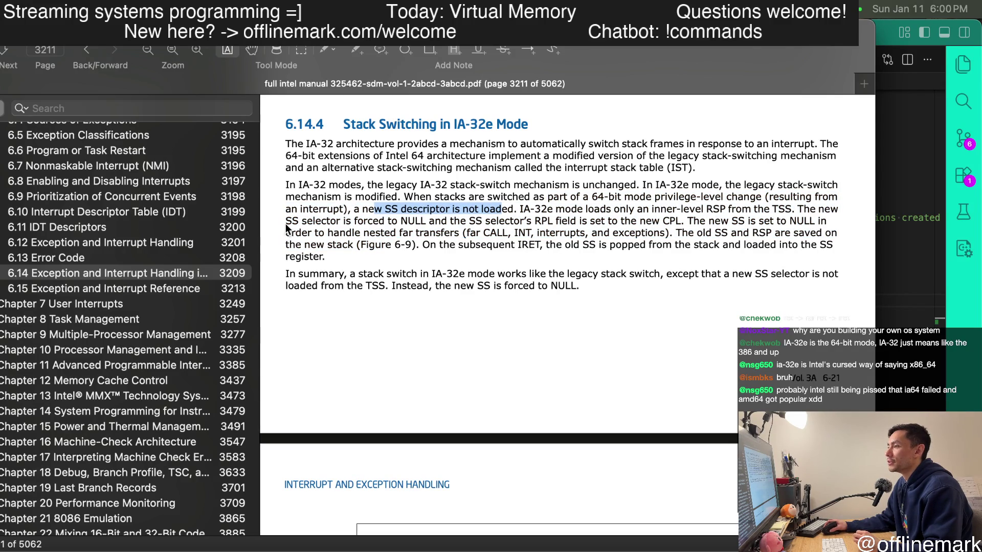
drag(286, 222, 424, 222)
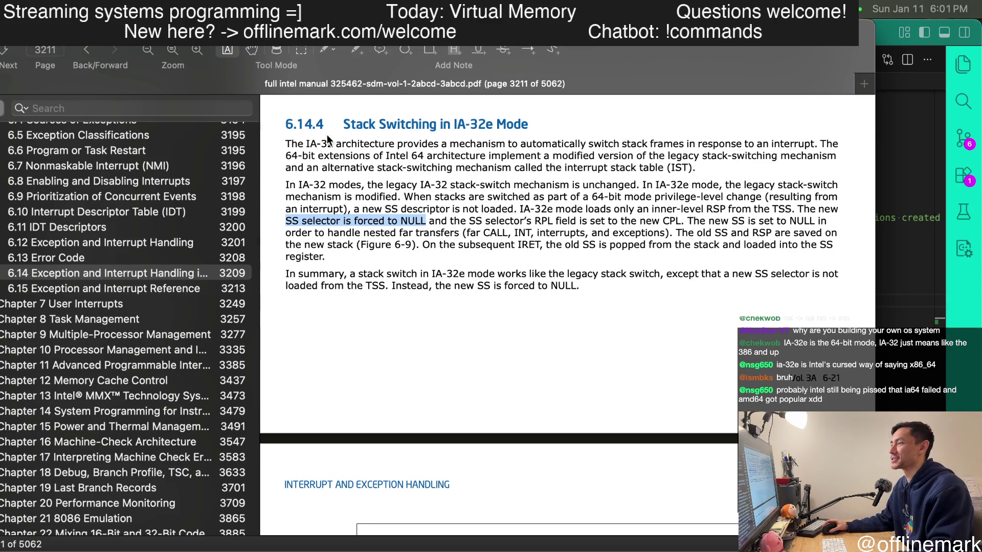
click(288, 221)
- Pick out the SS terms and the 'SS selector is forced to NULL' and new SS sentences
drag(288, 221, 301, 223)
drag(384, 209, 395, 208)
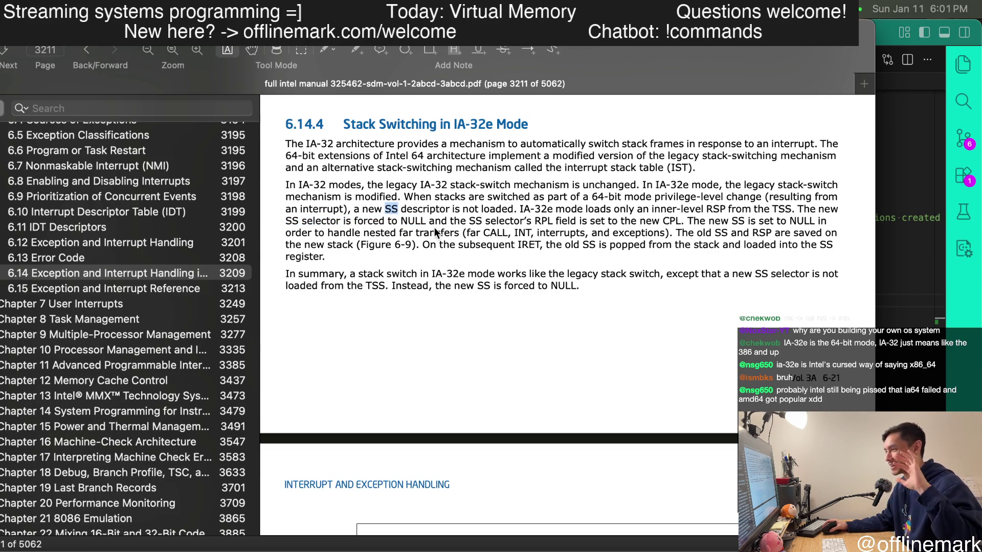
click(364, 233)
drag(286, 222, 423, 233)
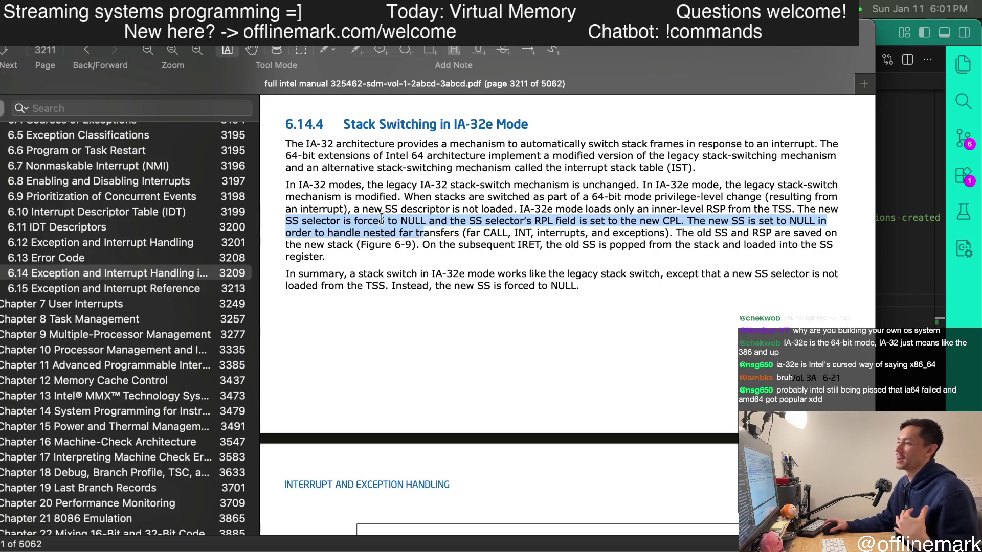
click(436, 206)
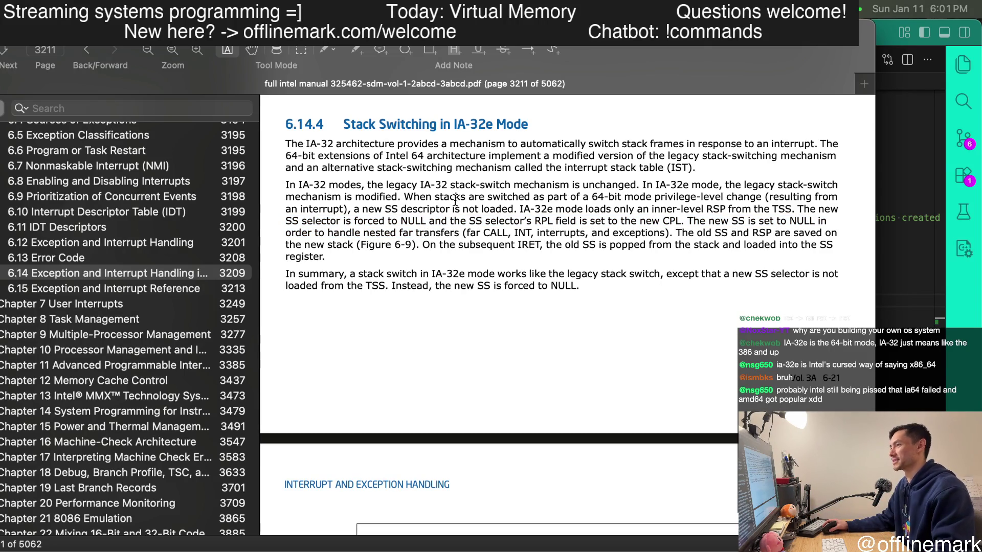
drag(430, 221, 285, 222)
click(399, 221)
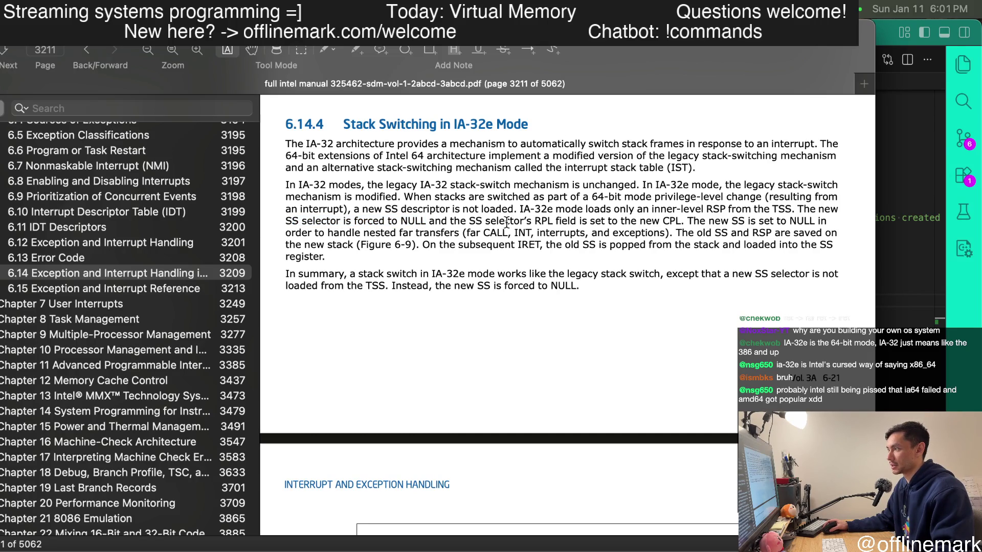
- Pick out the sentence on the new SS set to NULL for nested far transfers and the stacks-switched phrase
drag(701, 221, 500, 244)
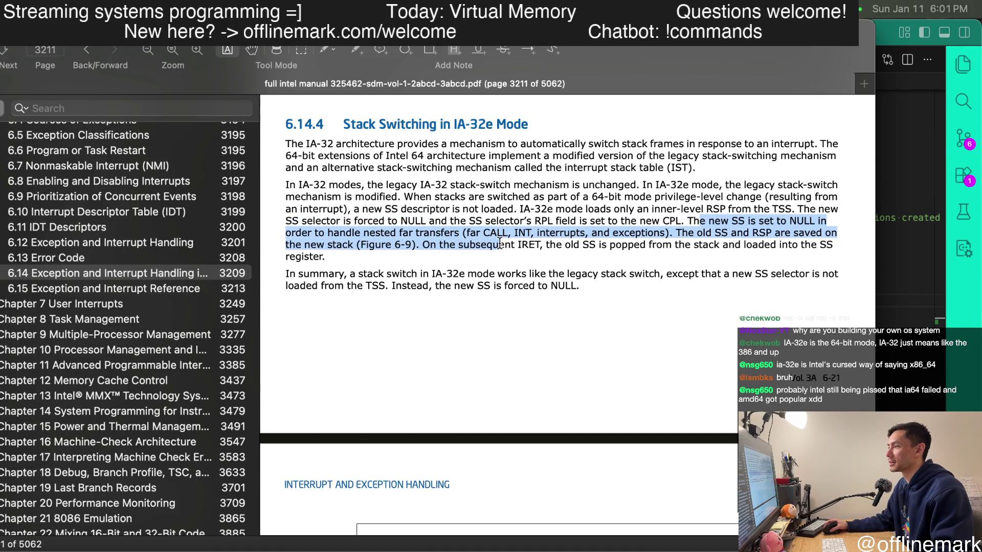
click(587, 198)
mouse_move(431, 197)
mouse_down()
mouse_move(461, 215)
mouse_move(511, 209)
mouse_up()
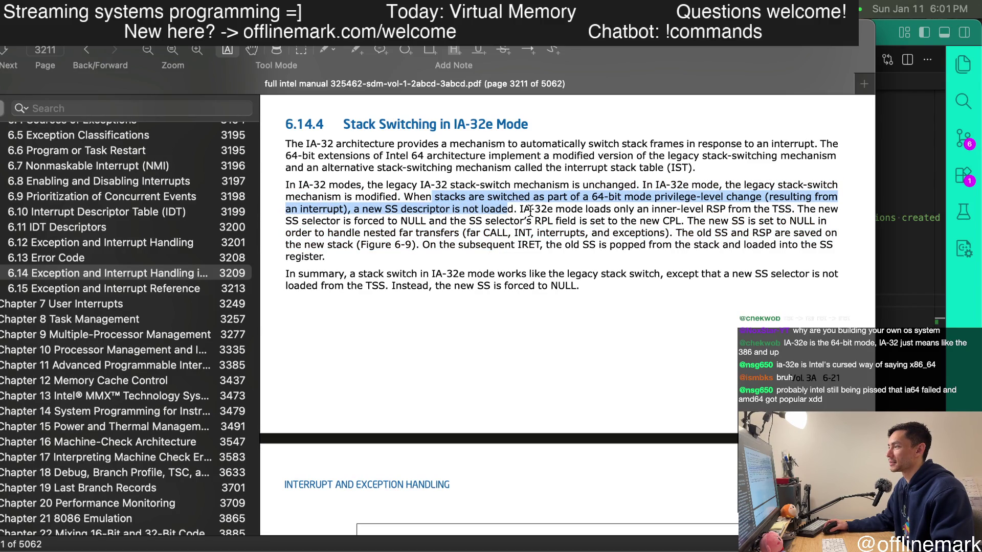
click(597, 207)
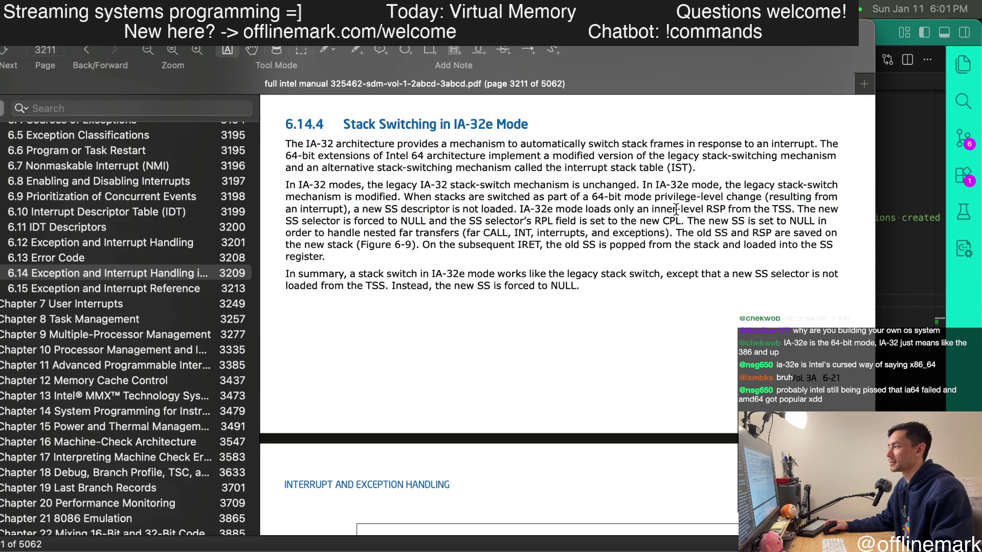
drag(479, 220, 668, 227)
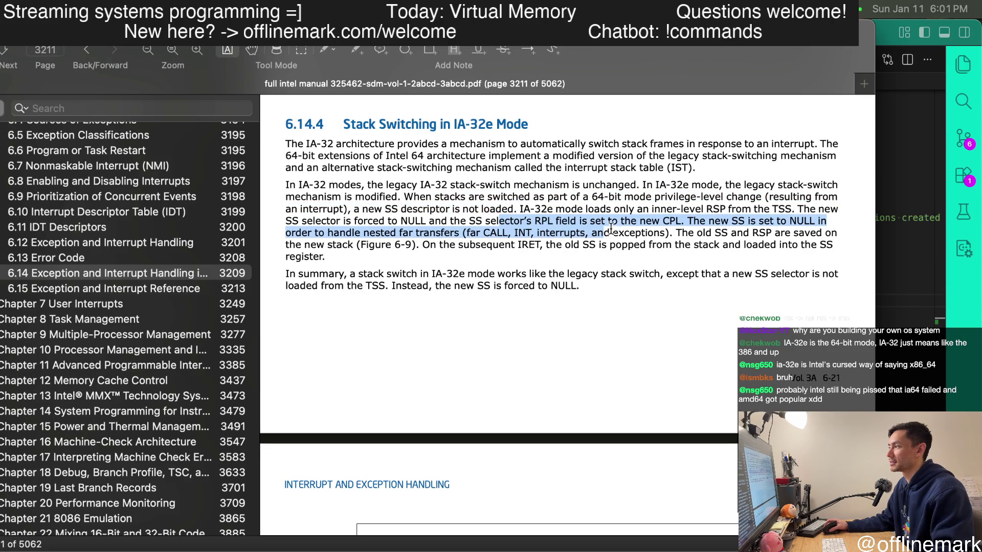
scroll(674, 233, down, 1)
- Mark the 6.14.4 summary sentence through 'loaded from the TSS' and start a screenshot of Figure 6-9 and 6.14.5
click(746, 239)
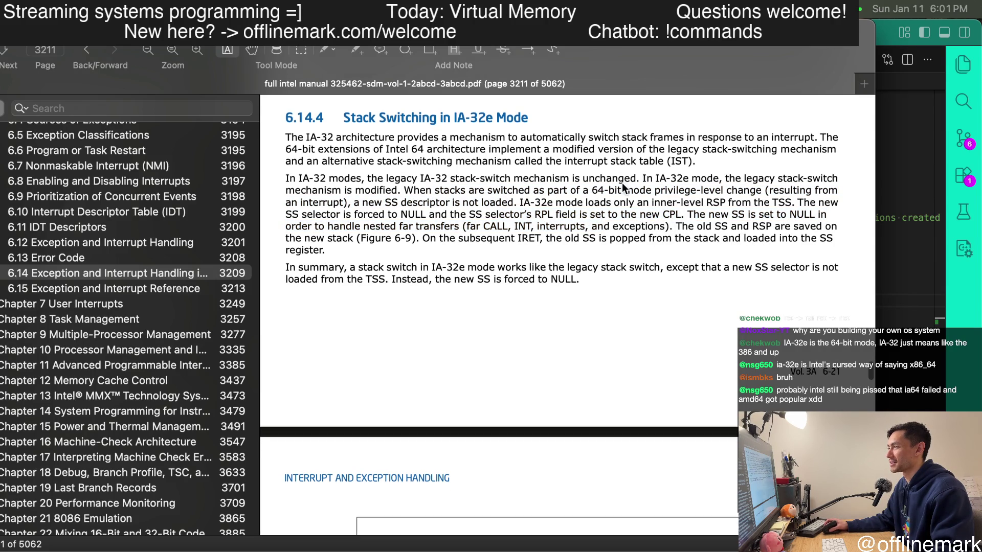
scroll(613, 192, down, 1)
scroll(645, 203, down, 1)
scroll(675, 215, down, 1)
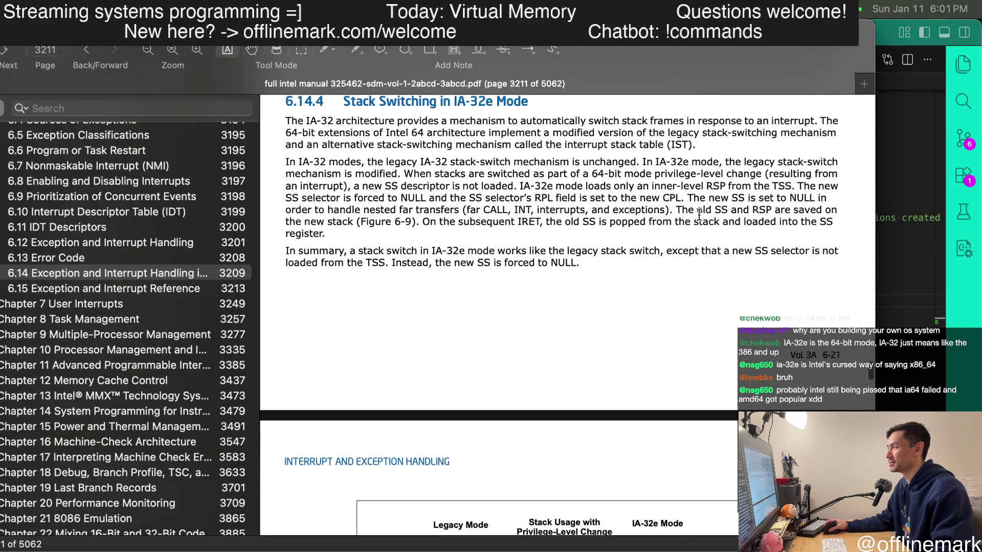
drag(684, 216, 610, 226)
click(654, 239)
scroll(599, 231, down, 1)
scroll(476, 222, down, 1)
drag(551, 214, 645, 215)
click(649, 233)
scroll(551, 238, down, 1)
mouse_move(347, 219)
mouse_down()
mouse_move(506, 230)
mouse_move(771, 207)
mouse_up()
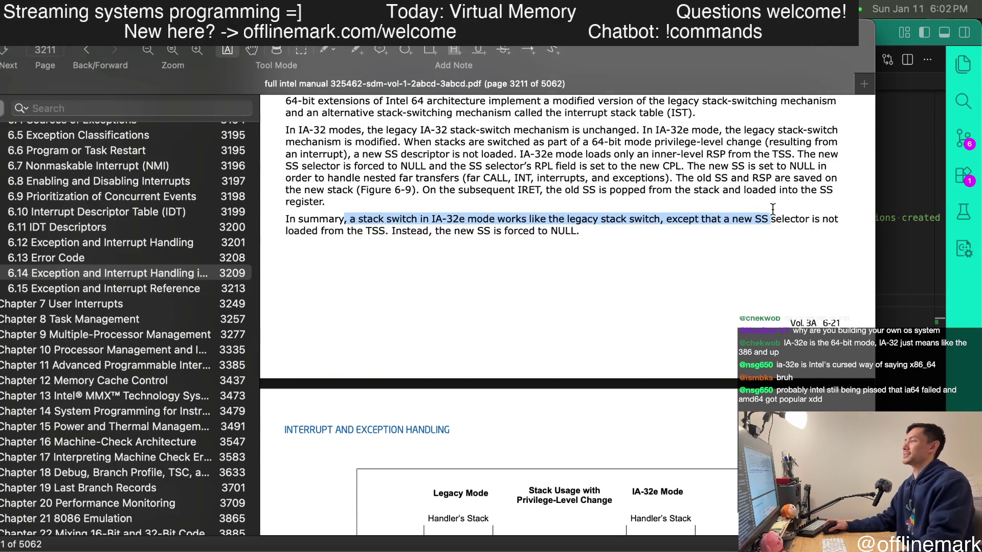
drag(770, 207, 393, 232)
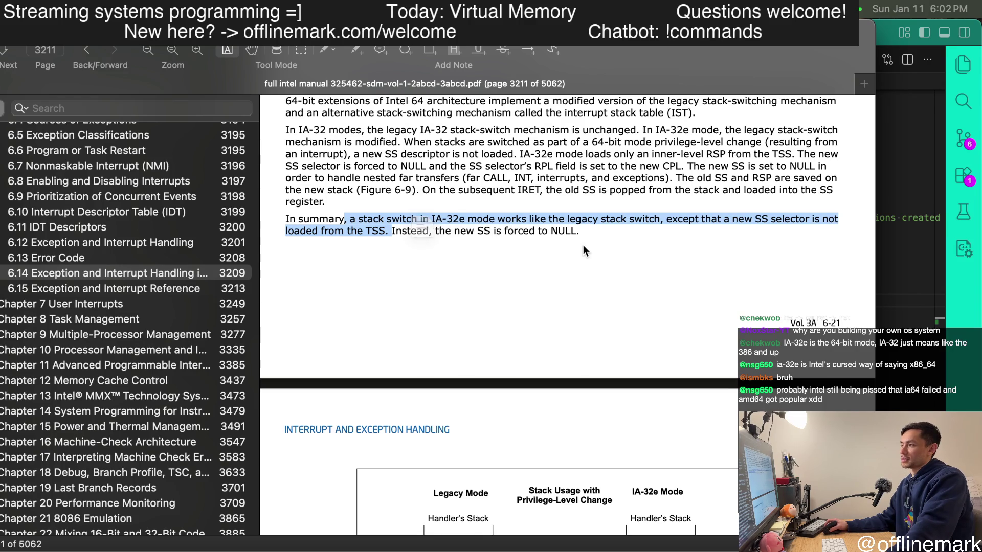
scroll(441, 271, down, 5)
scroll(446, 284, down, 2)
scroll(446, 285, up, 1)
scroll(445, 284, up, 1)
key(super+shift+4)
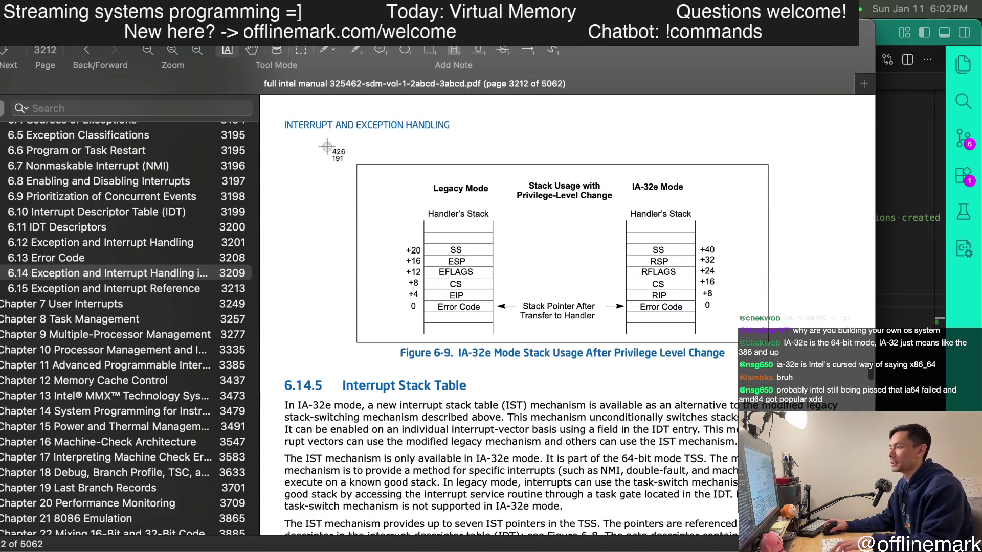
- Screenshot Figure 6-9, paste it onto the Miro board, return to Skim and select the figure's heading row
drag(290, 107, 799, 371)
key(super+Tab)
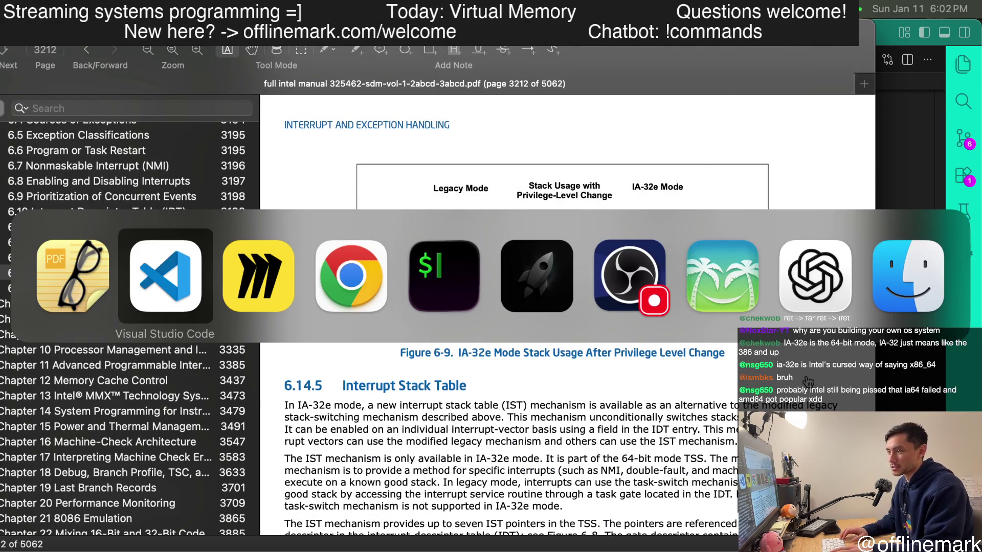
key(super+Tab)
click(832, 303)
key(super+v)
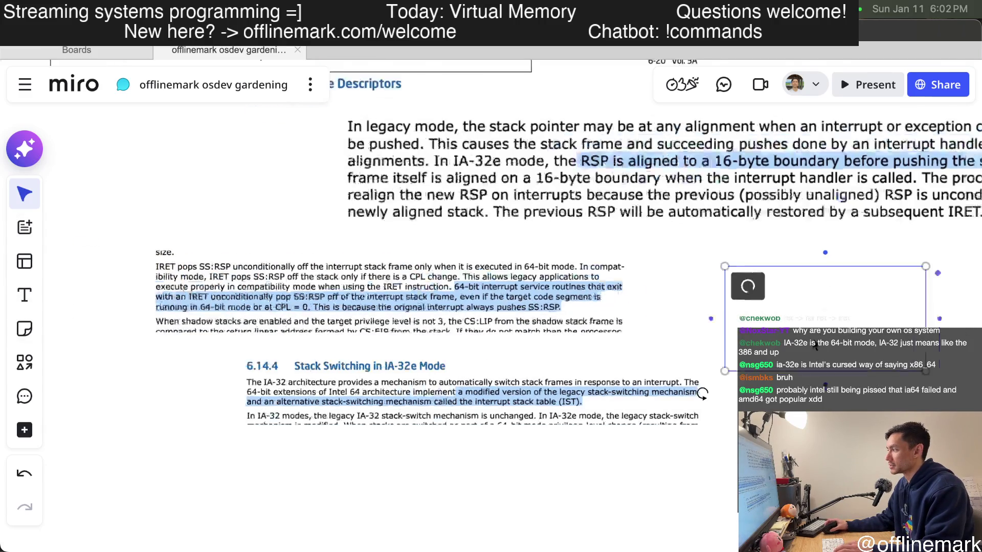
scroll(801, 334, down, 1)
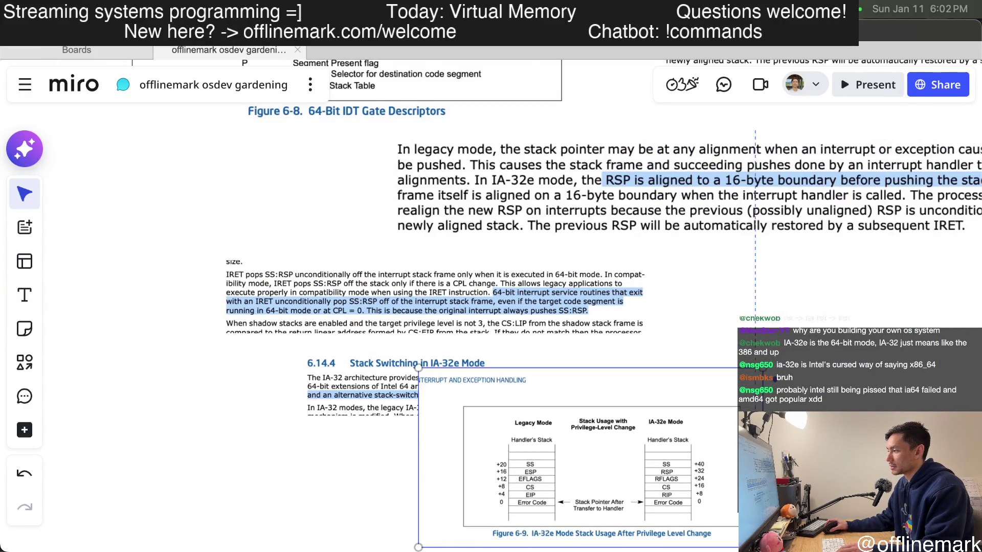
key(super+Tab)
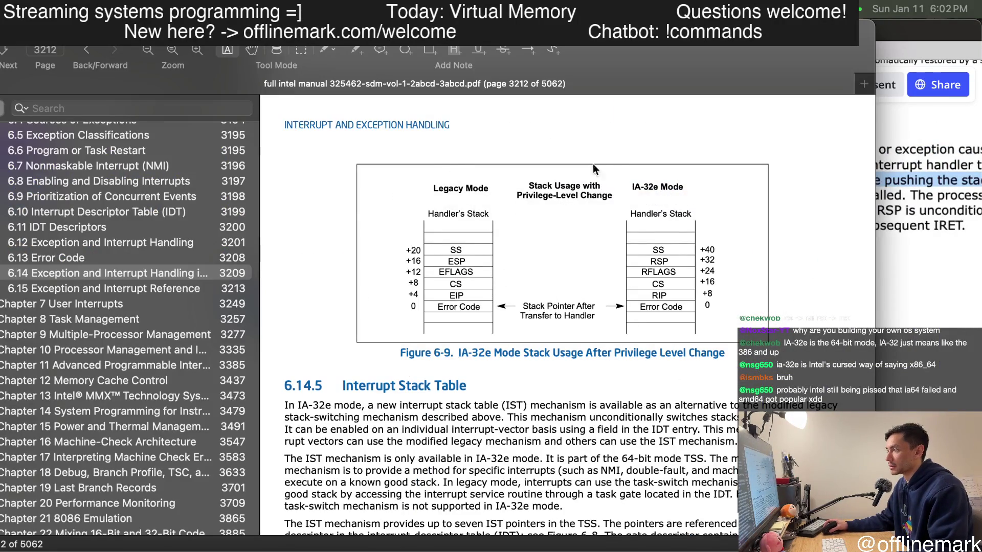
triple_click(543, 185)
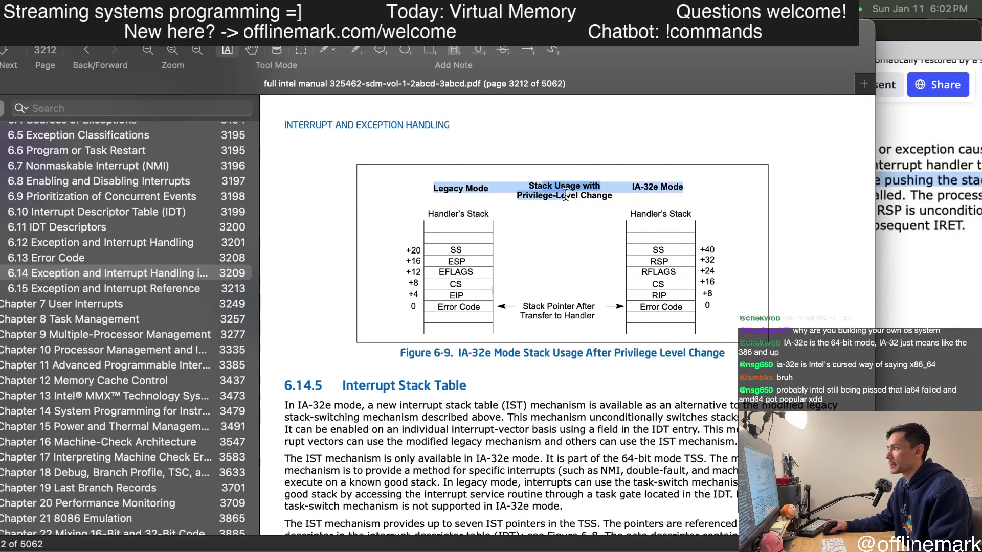
- Clear the heading-row and RSP/RFLAGS/EFLAGS selections so section 6.14.5 reads unmarked
click(424, 219)
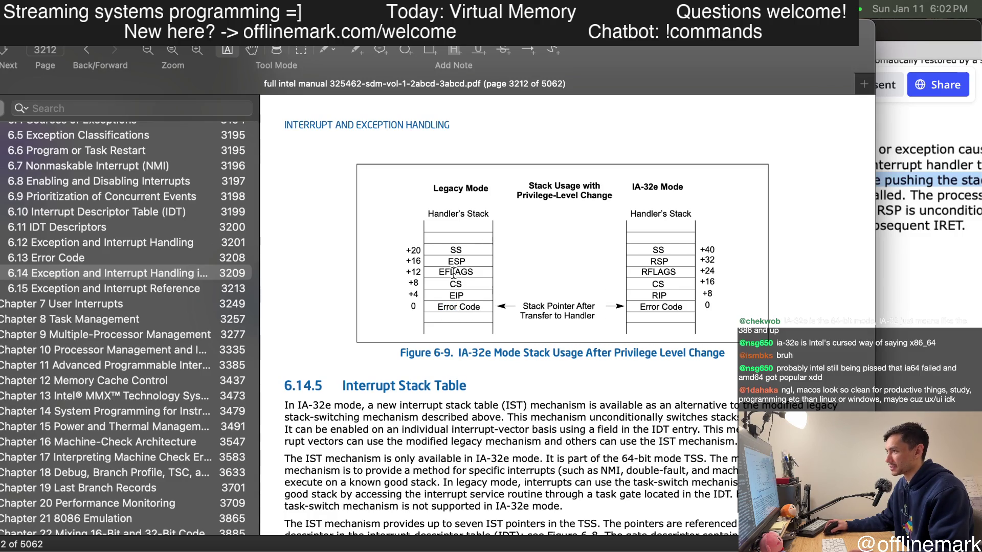
mouse_move(654, 262)
mouse_down()
mouse_move(662, 283)
mouse_move(667, 258)
mouse_up()
click(655, 306)
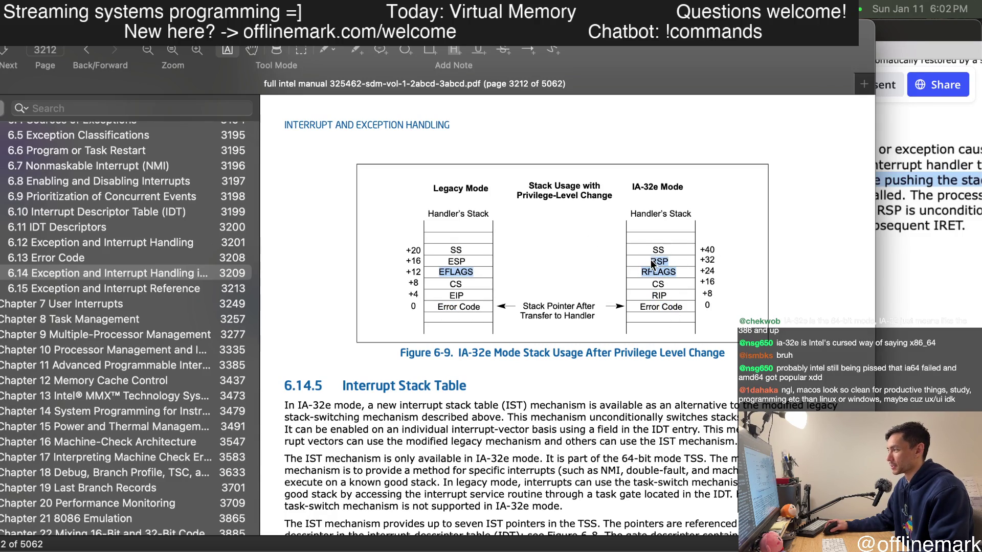
click(674, 262)
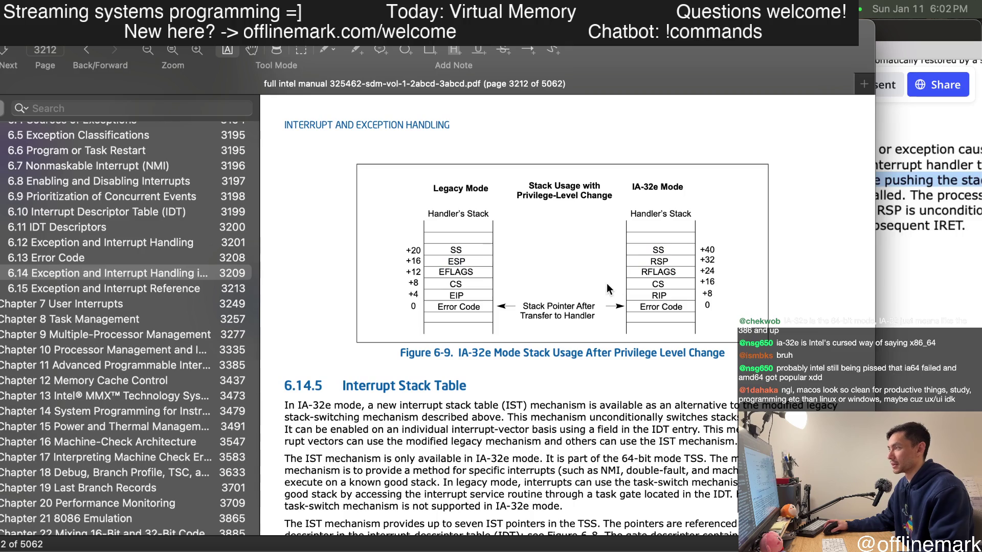
scroll(520, 292, down, 3)
scroll(497, 331, down, 4)
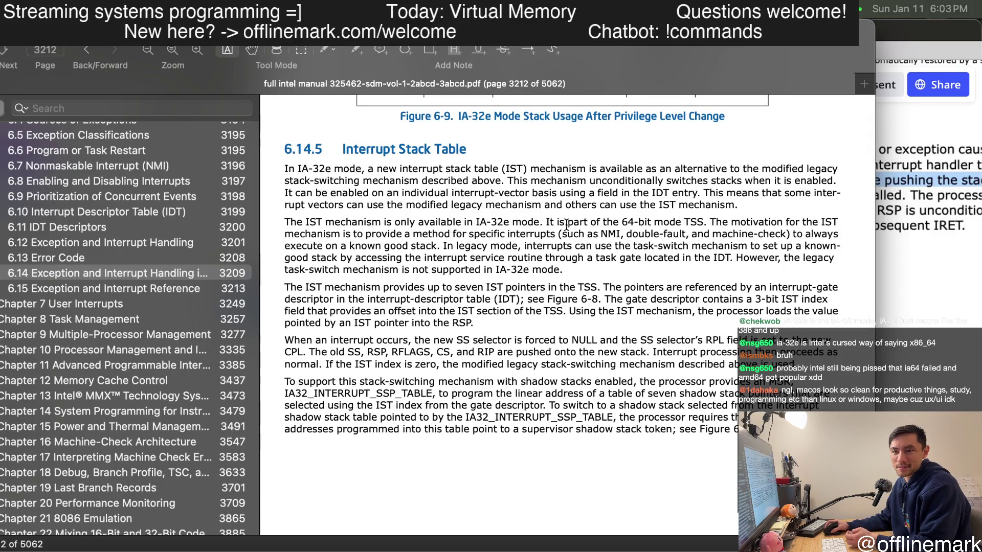
- Try selections over the first two paragraphs and the Interrupt Stack Table heading, clearing each
drag(502, 182, 596, 257)
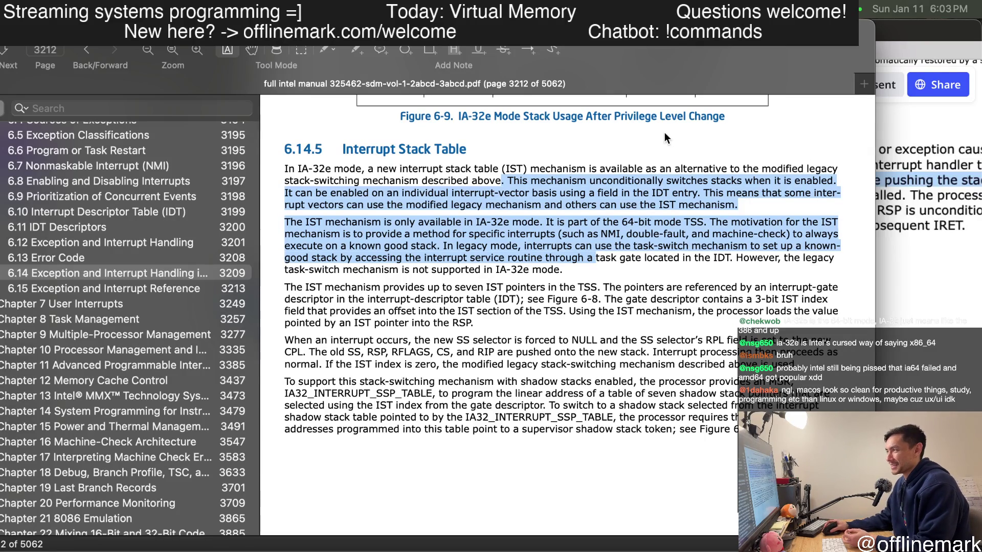
click(499, 152)
drag(348, 147, 465, 150)
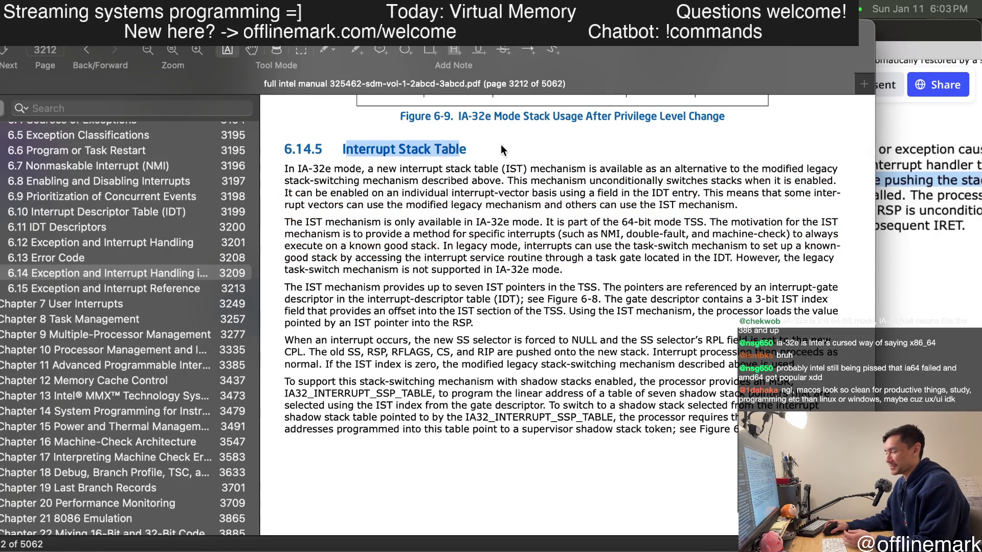
click(480, 157)
drag(340, 149, 517, 168)
click(552, 150)
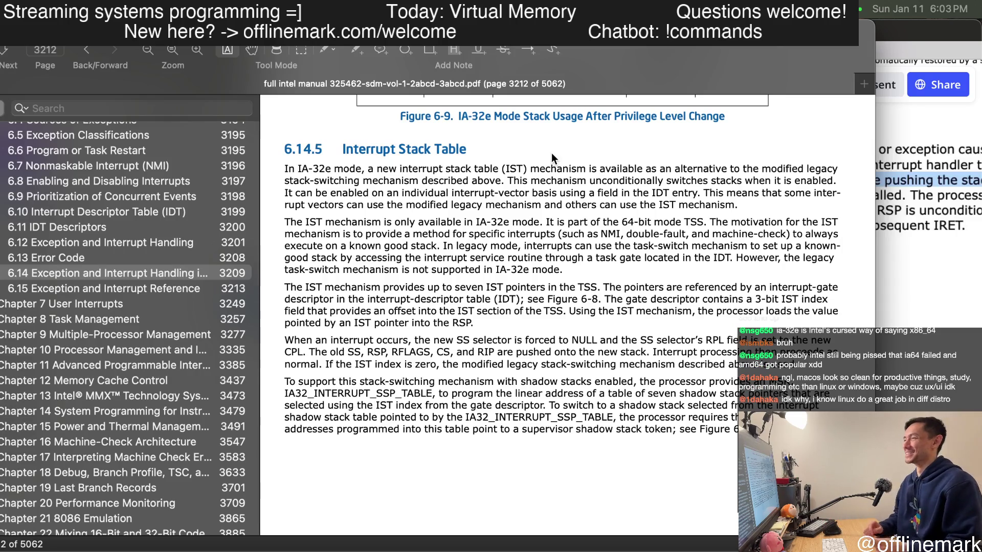
drag(343, 150, 429, 183)
click(428, 159)
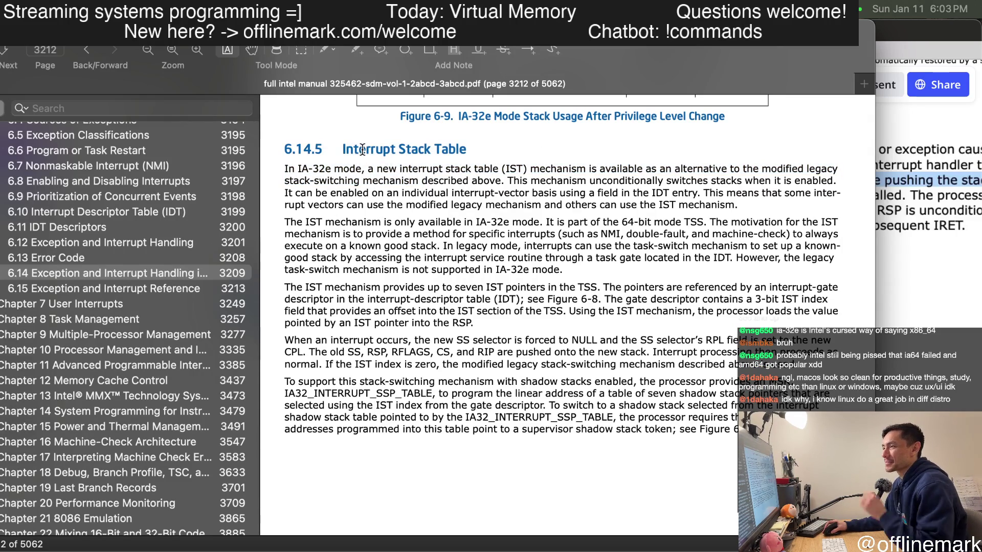
drag(362, 151, 498, 154)
click(508, 115)
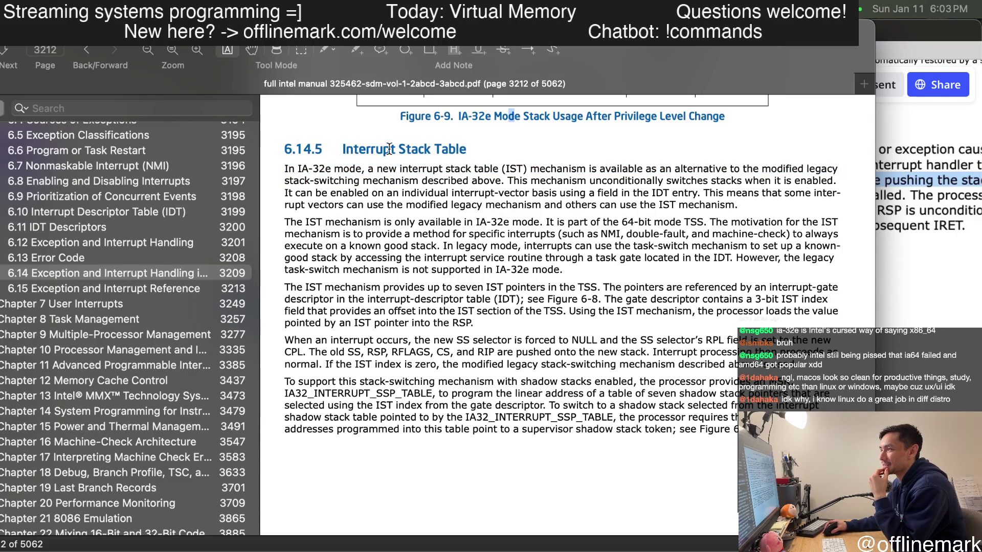
- Select the heading, the interrupt stack table (IST) definition phrase and the IST abbreviation in turn
drag(342, 150, 470, 149)
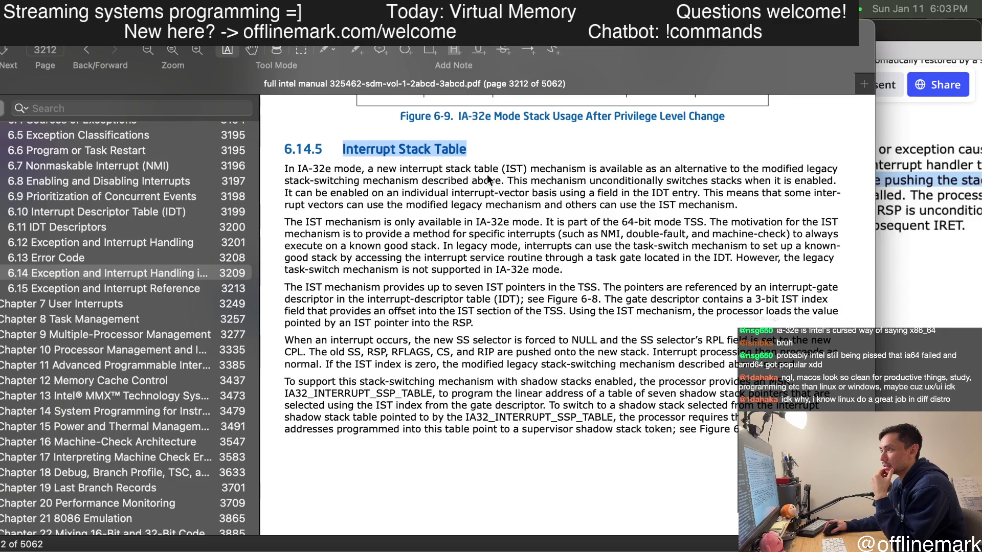
scroll(491, 184, down, 1)
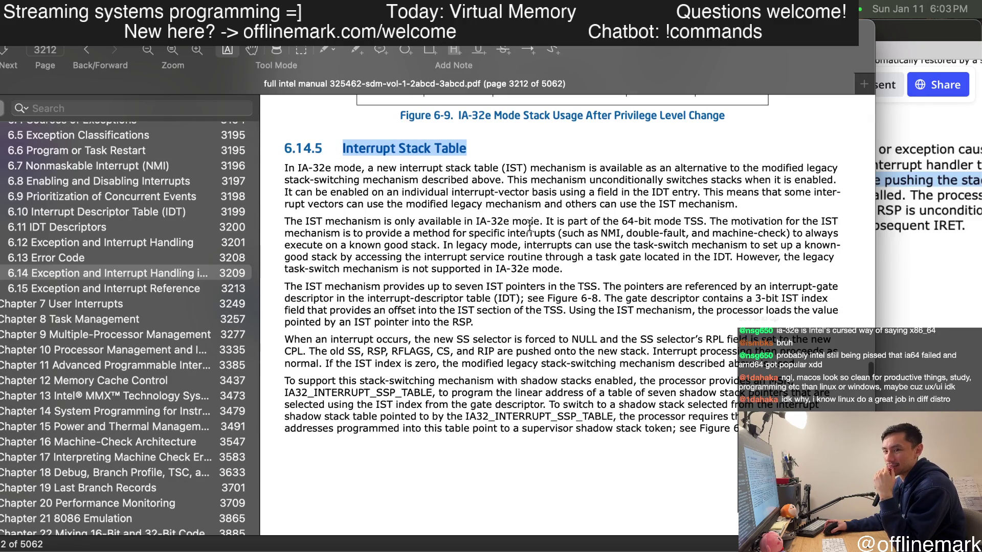
click(387, 159)
drag(342, 149, 470, 150)
click(536, 178)
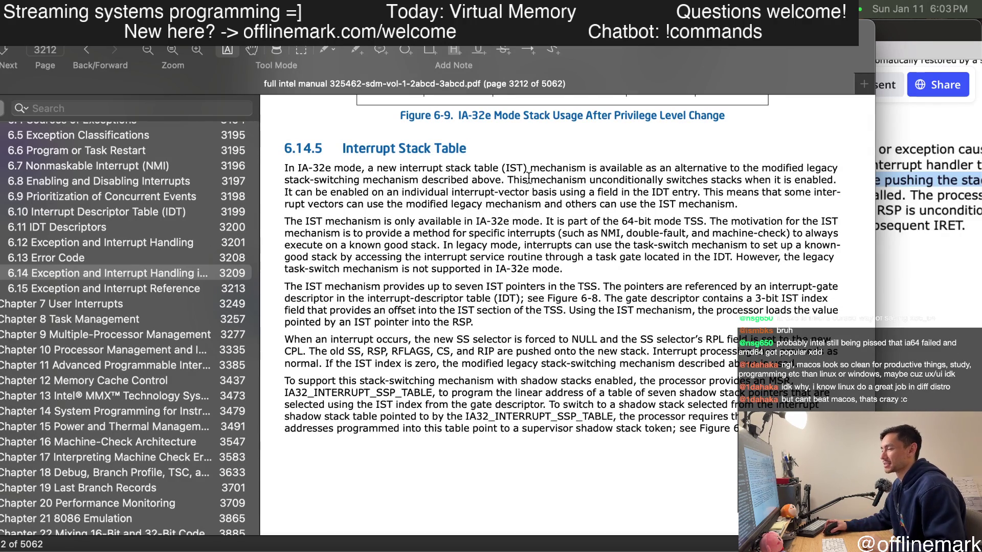
scroll(535, 178, down, 1)
mouse_move(398, 166)
mouse_down()
mouse_move(631, 177)
mouse_move(527, 161)
mouse_up()
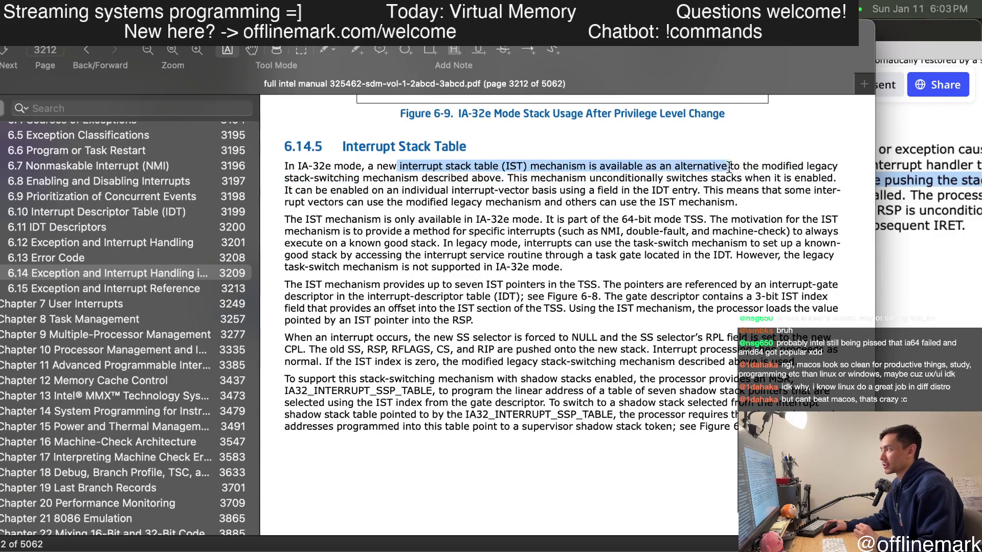
click(549, 154)
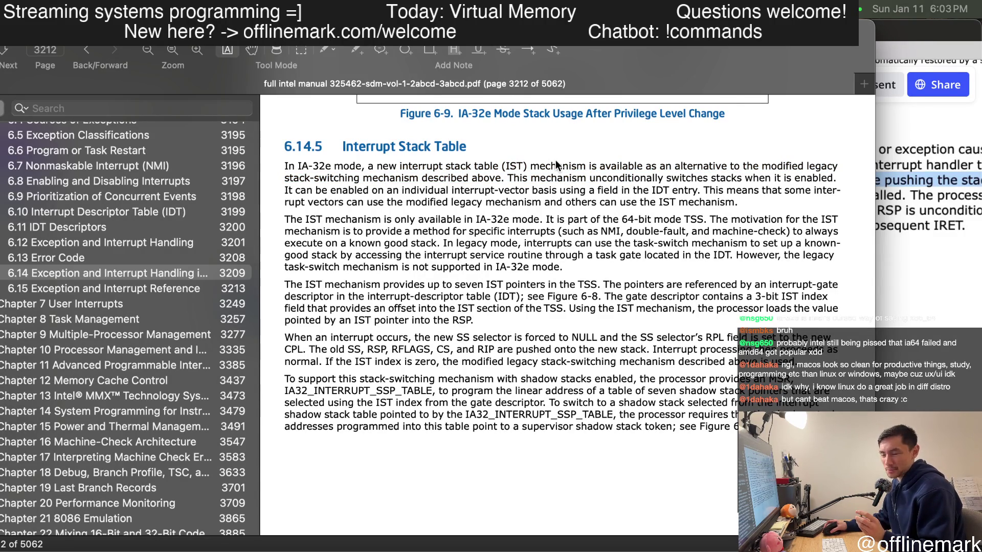
drag(504, 166, 526, 167)
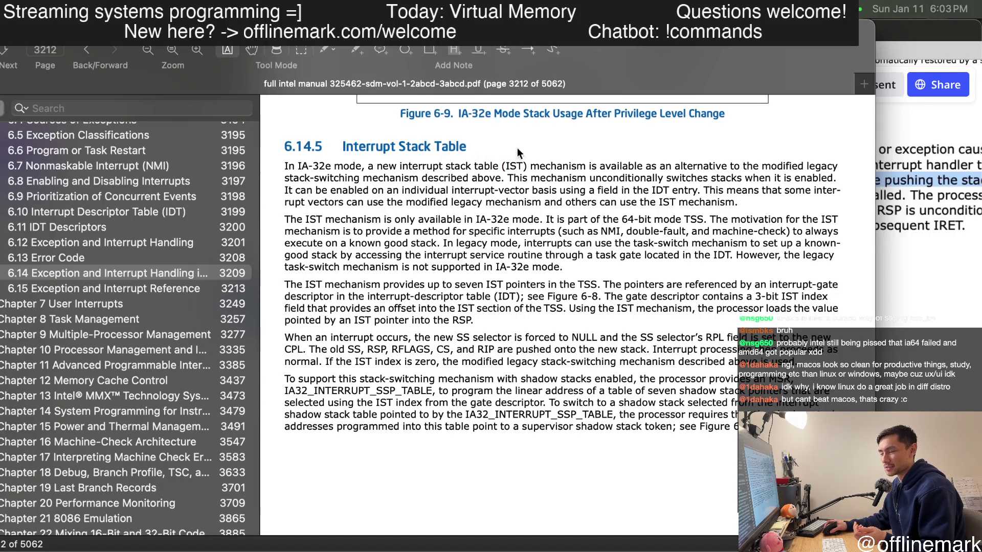
double_click(516, 166)
mouse_move(419, 166)
mouse_down()
mouse_move(564, 166)
mouse_move(487, 178)
mouse_move(620, 179)
mouse_up()
click(652, 156)
drag(506, 166, 527, 178)
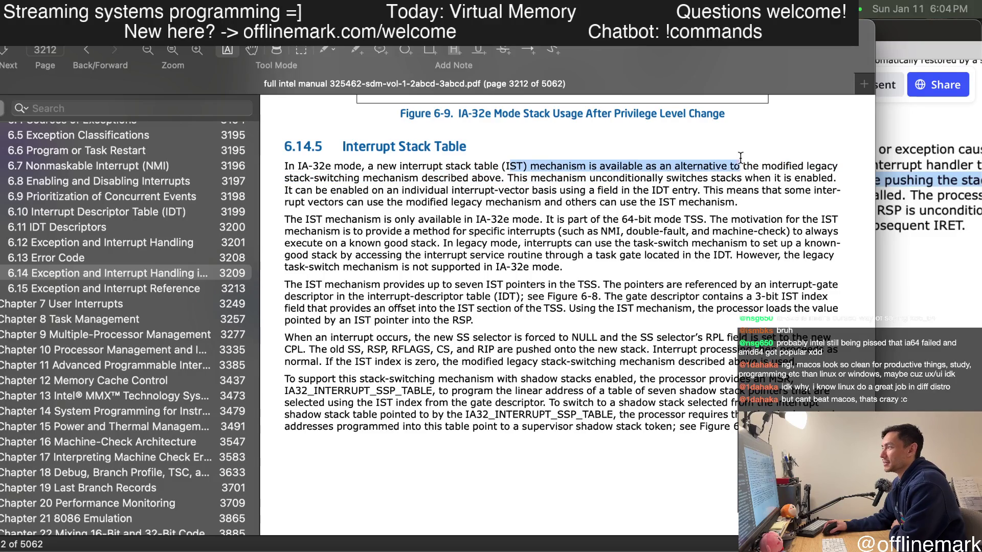
click(535, 184)
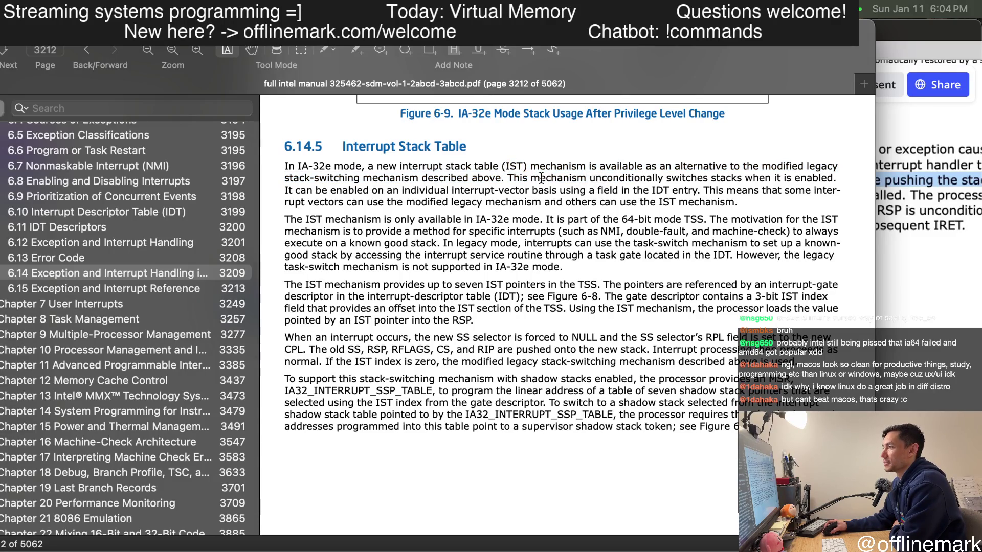
- Select 'unconditionally switches stacks when it is enabled', screenshot the heading and first paragraph, head to Miro
drag(619, 178, 758, 179)
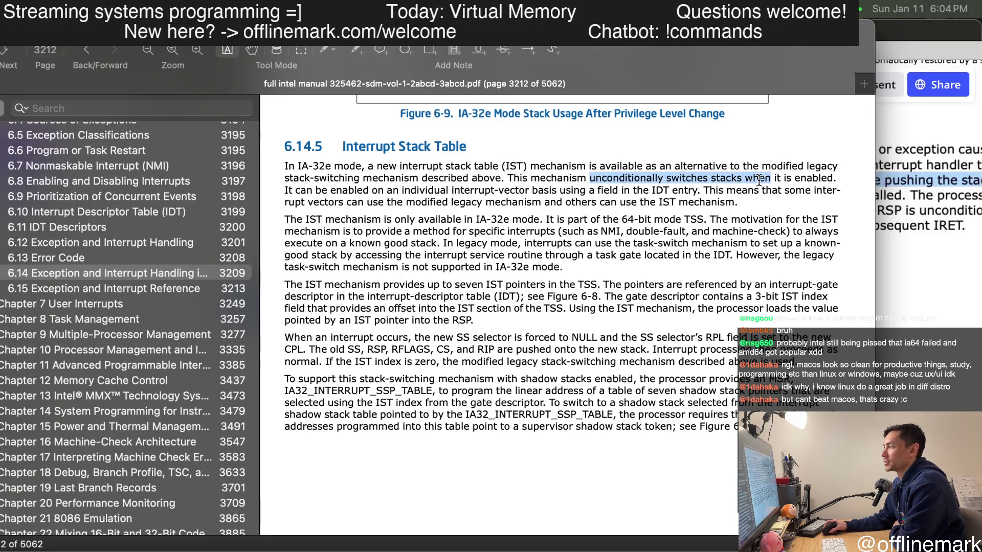
mouse_move(775, 180)
mouse_down()
mouse_move(802, 180)
mouse_move(319, 195)
mouse_move(833, 174)
mouse_up()
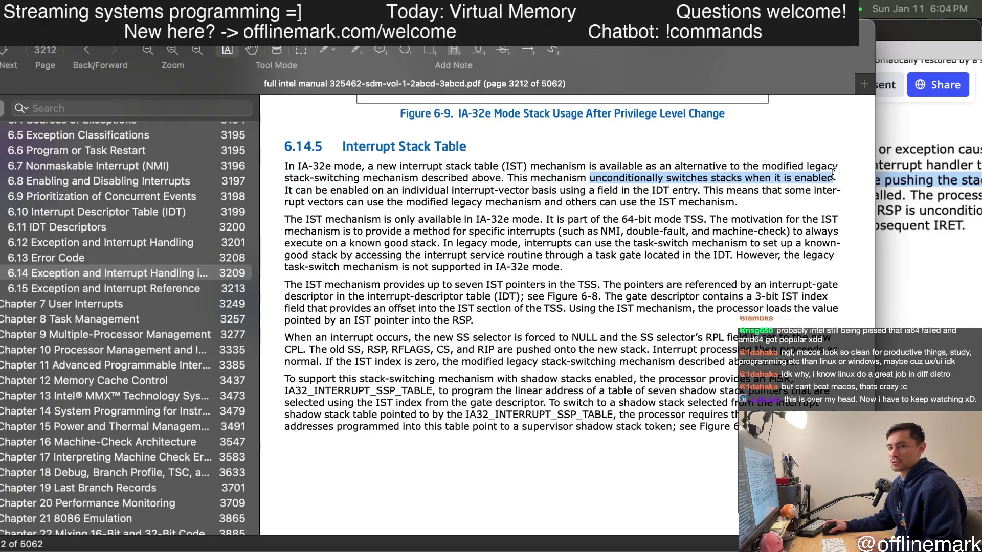
mouse_move(850, 137)
mouse_down()
mouse_move(467, 174)
mouse_move(262, 222)
mouse_up()
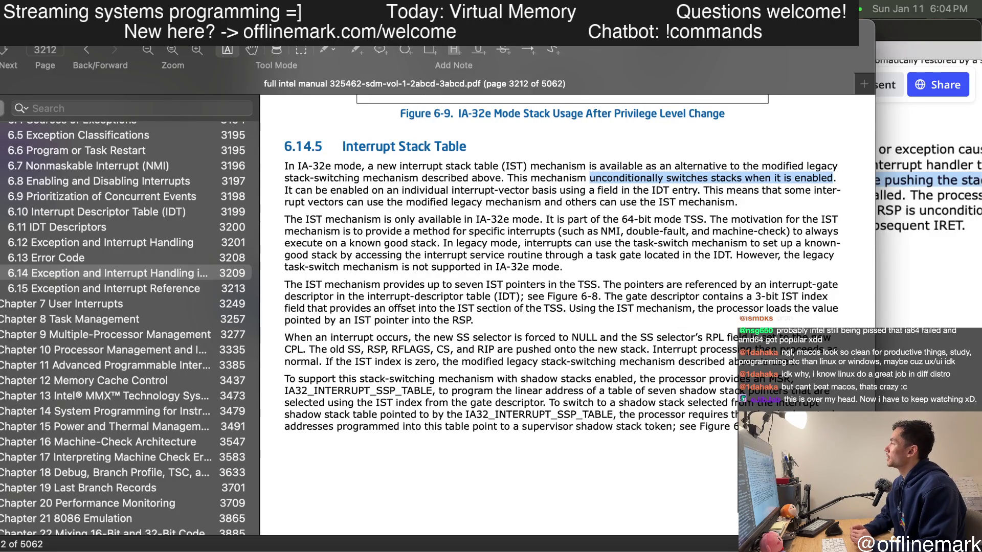
key(super+Tab)
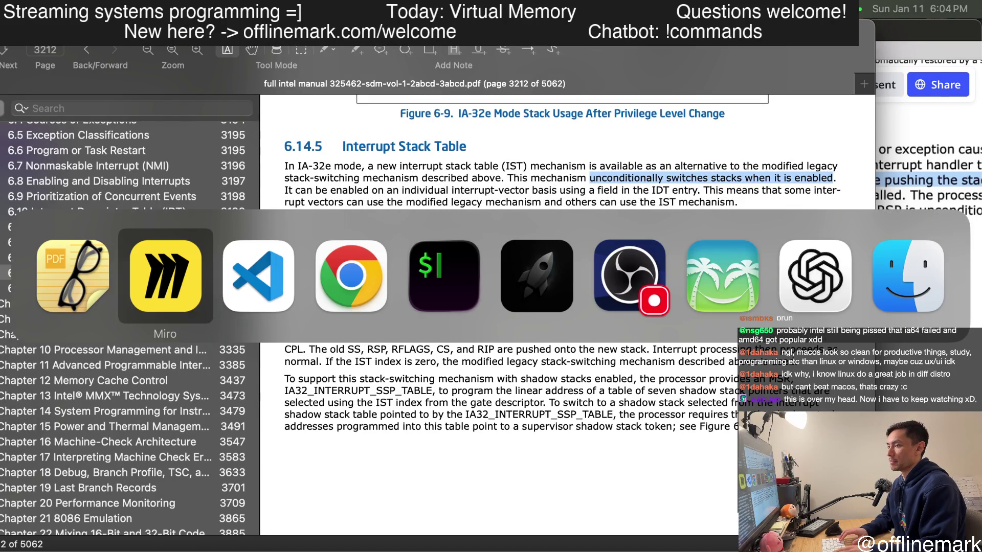
- Enlarge the Interrupt Stack Table excerpt image on the Miro board, deselect it and return to Skim
key(super+Tab)
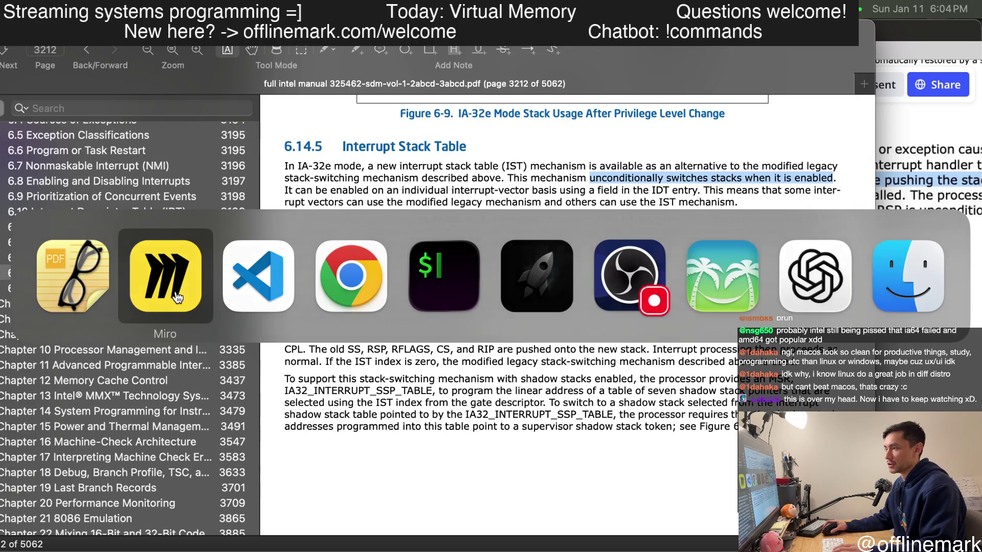
scroll(645, 367, down, 5)
scroll(651, 363, down, 3)
scroll(649, 367, up, 5)
scroll(649, 367, up, 4)
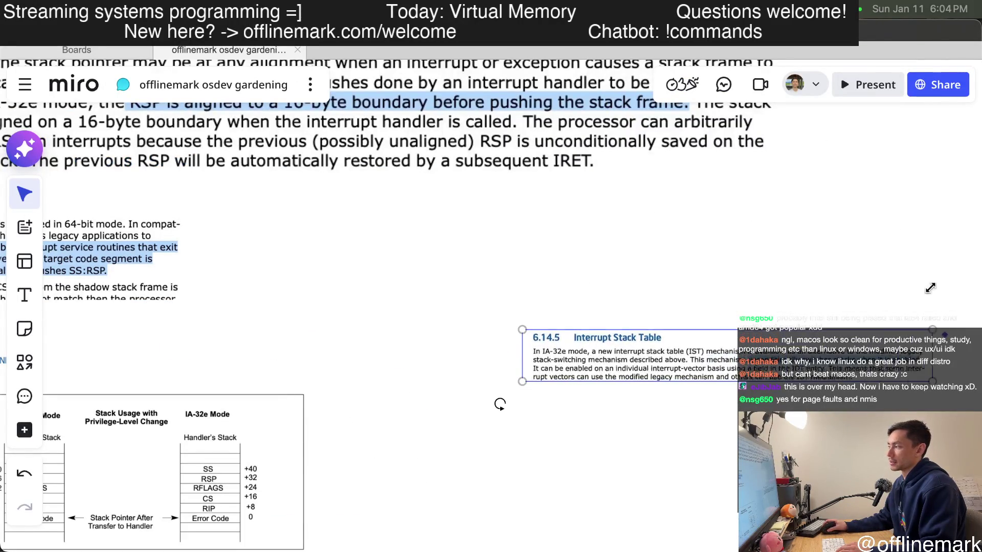
scroll(696, 357, up, 3)
drag(802, 381, 876, 390)
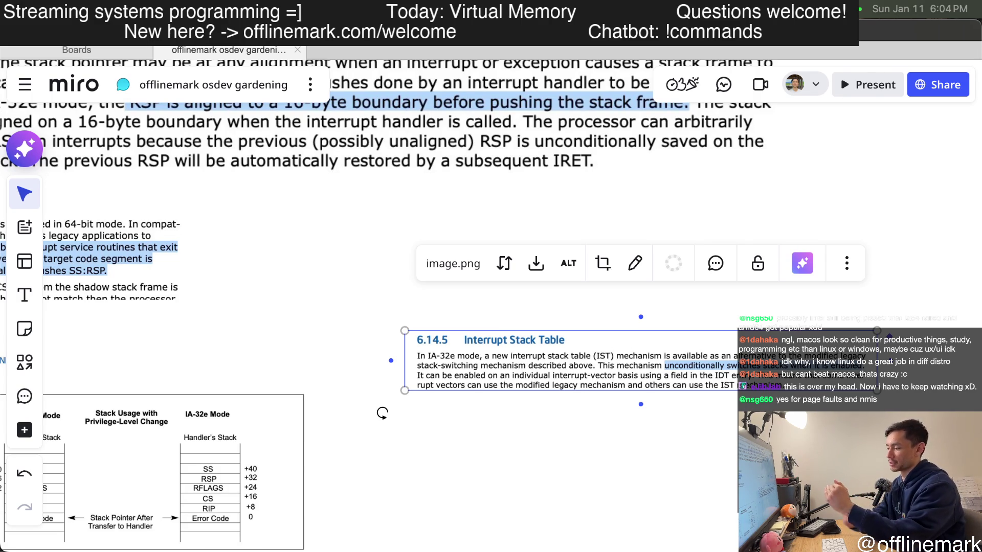
scroll(729, 382, up, 2)
scroll(729, 383, up, 2)
scroll(730, 382, up, 2)
scroll(729, 382, down, 1)
scroll(730, 382, left, 2)
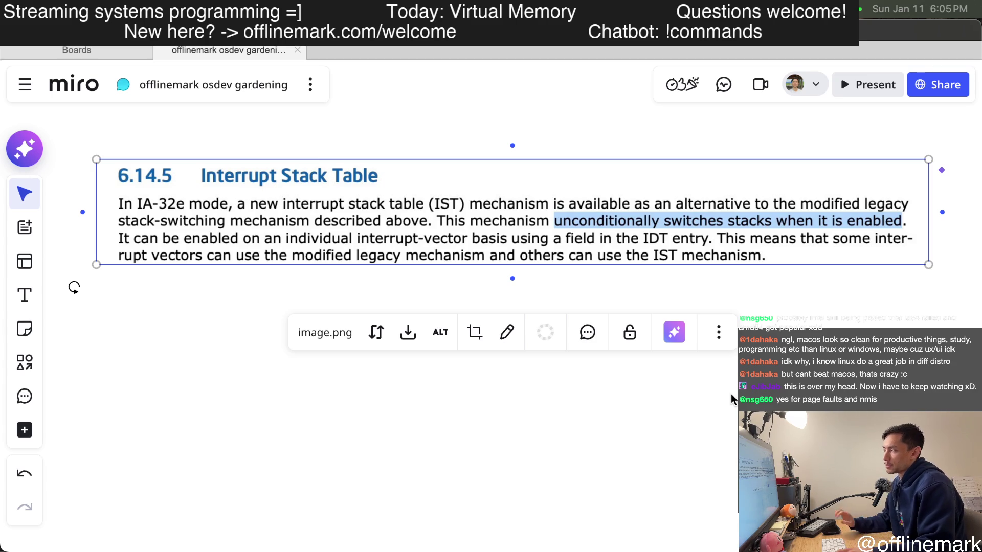
click(474, 114)
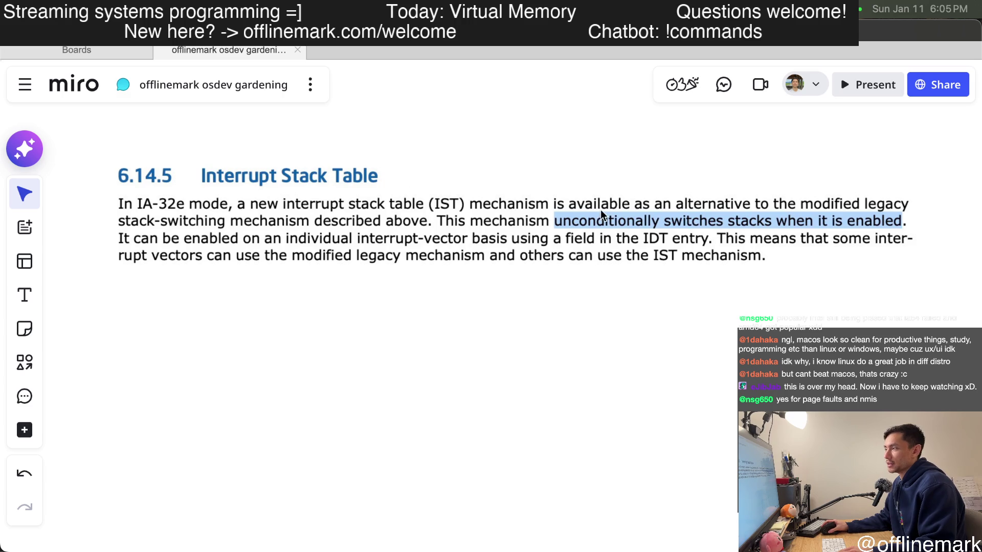
key(super+Tab)
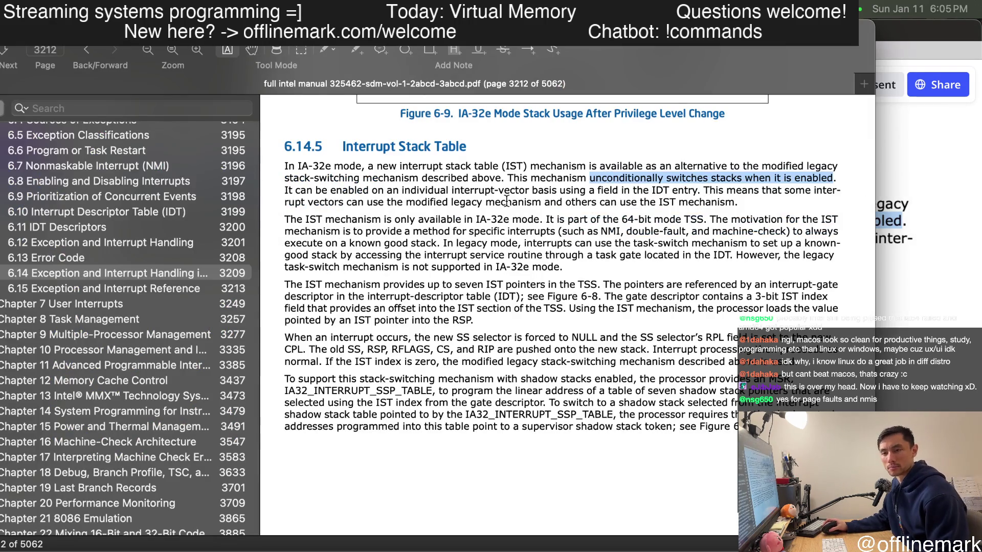
- Select the sentence 'The motivation for the IST mechanism…', start a screenshot region, then clear the selection
drag(334, 190, 684, 191)
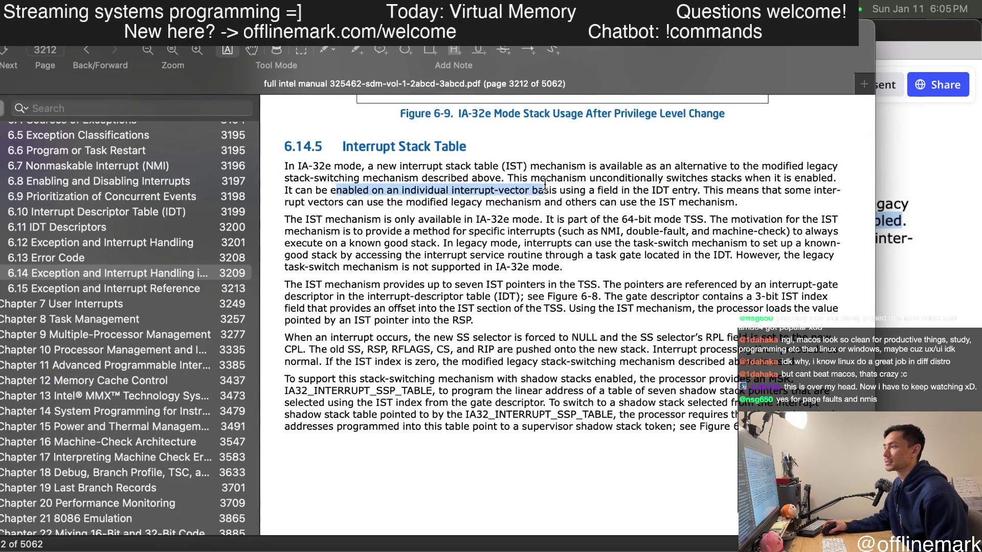
mouse_move(487, 189)
mouse_down()
mouse_move(546, 187)
mouse_move(591, 201)
mouse_up()
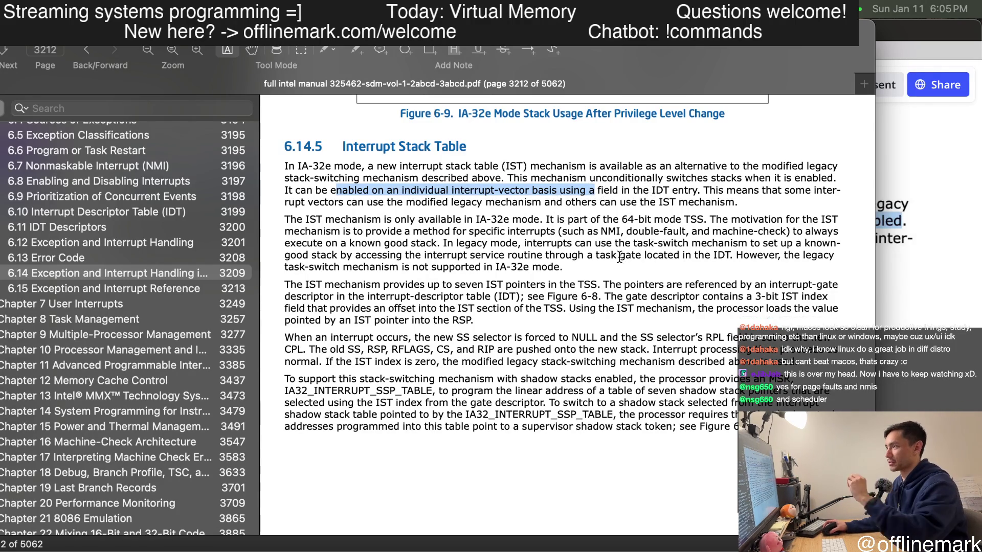
drag(678, 190, 349, 191)
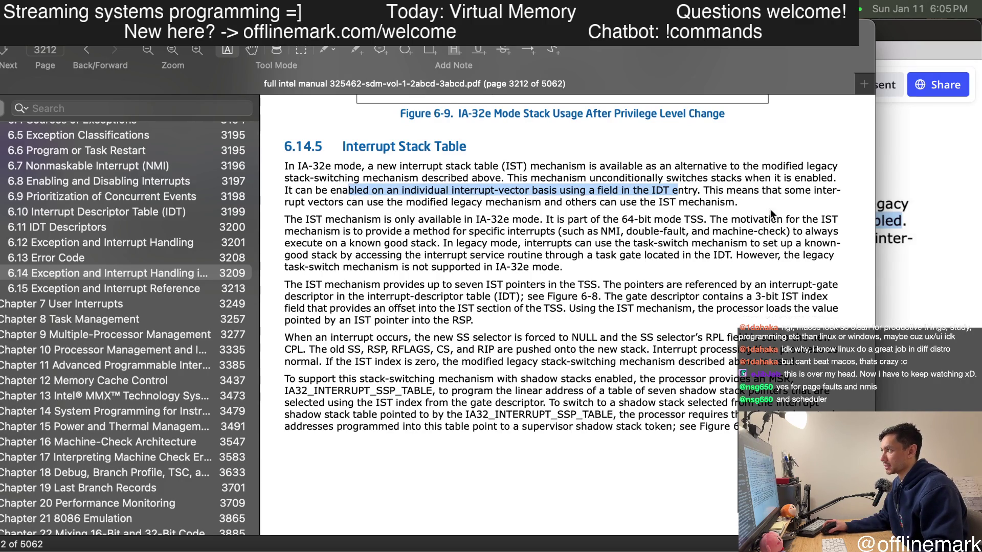
scroll(738, 194, down, 1)
drag(698, 184, 737, 195)
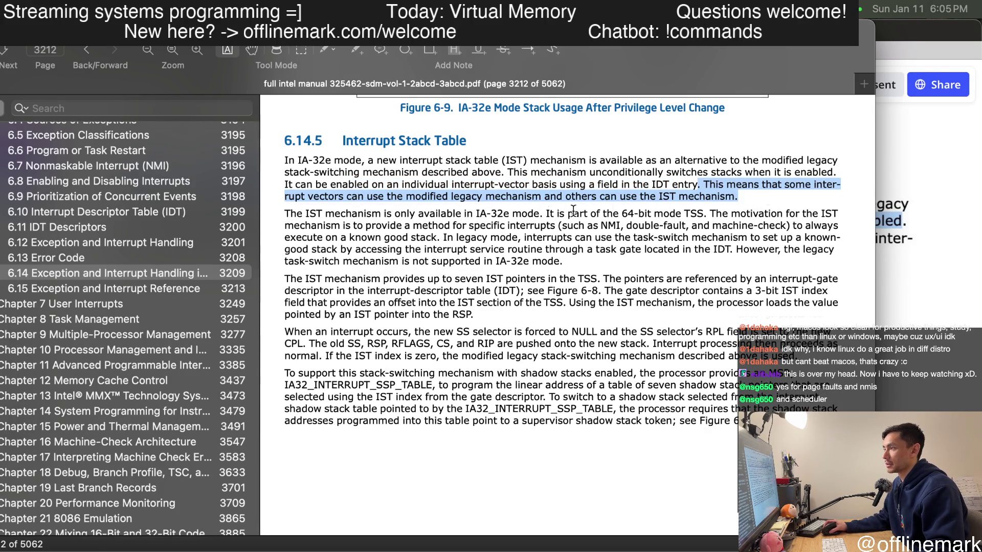
scroll(569, 212, down, 3)
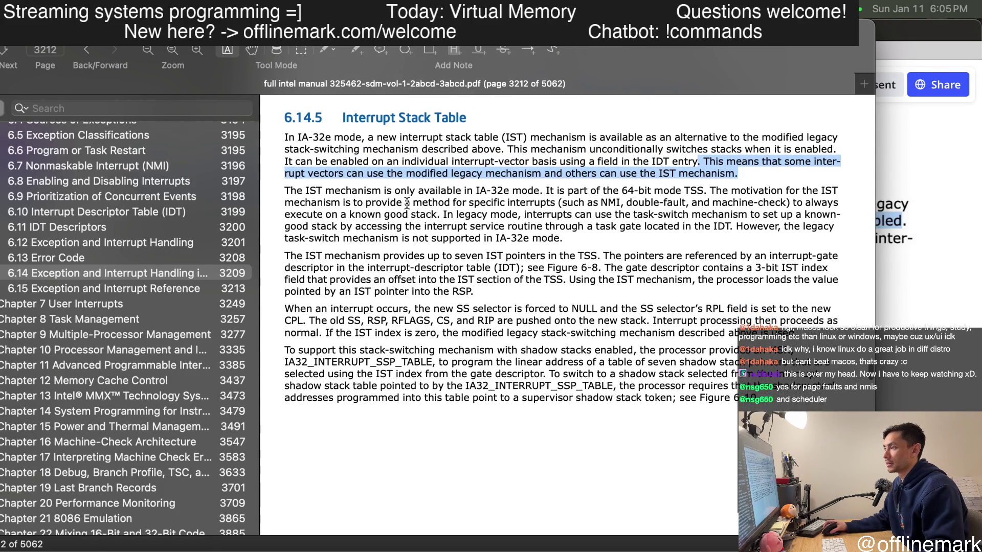
mouse_move(343, 191)
mouse_down()
mouse_move(767, 204)
mouse_move(656, 224)
mouse_up()
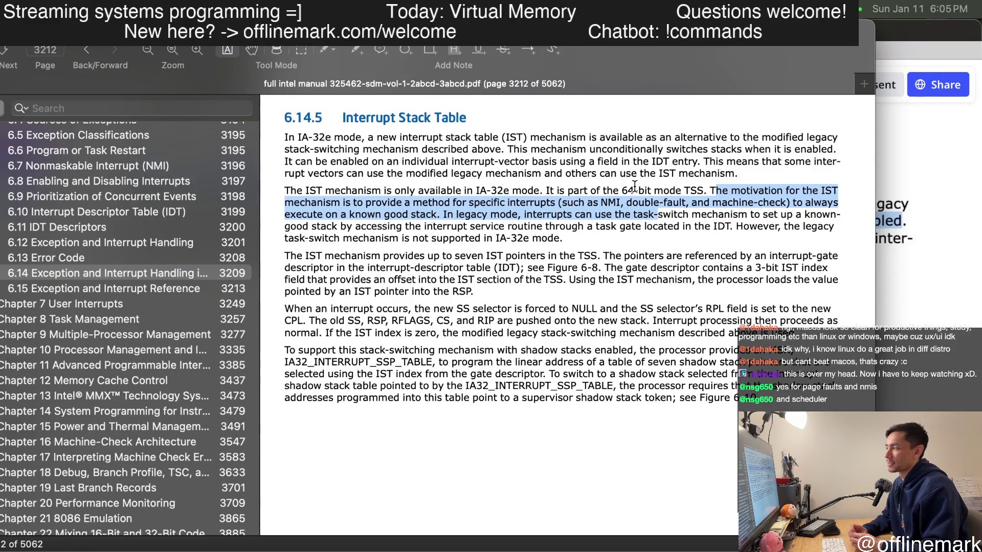
key(super+shift+4)
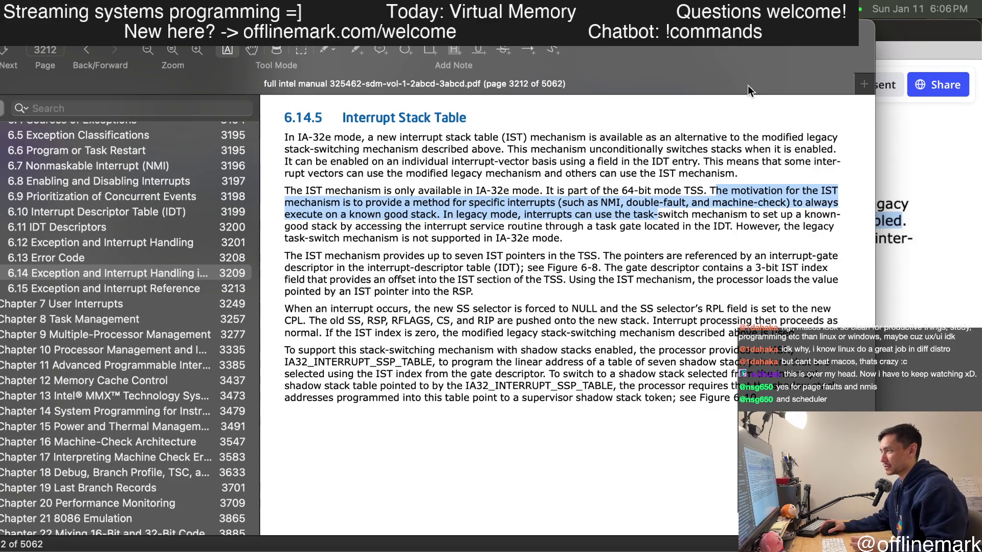
click(624, 228)
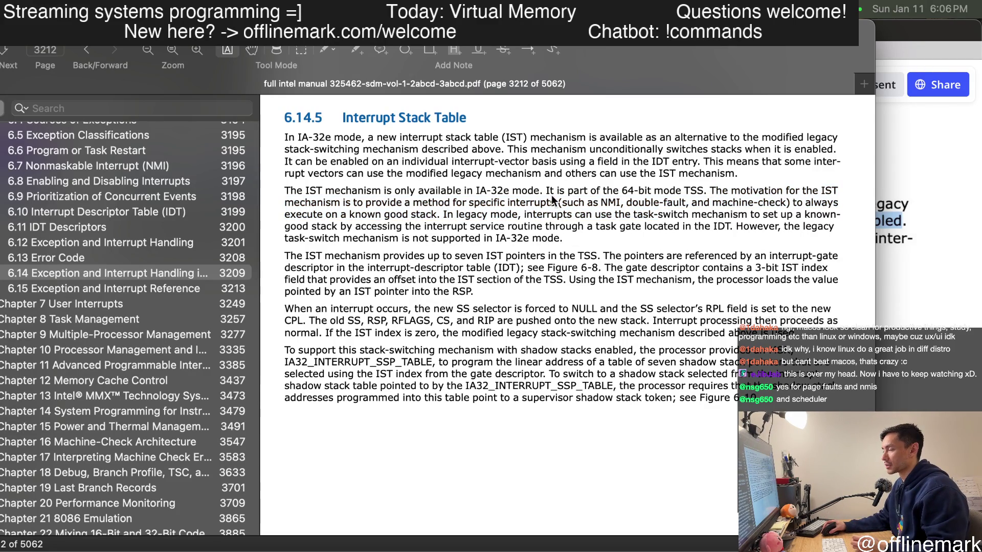
- Select the legacy-mode task-switch sentence through its known-good stack clause, then clear it
drag(555, 192, 670, 226)
click(657, 237)
scroll(651, 238, down, 1)
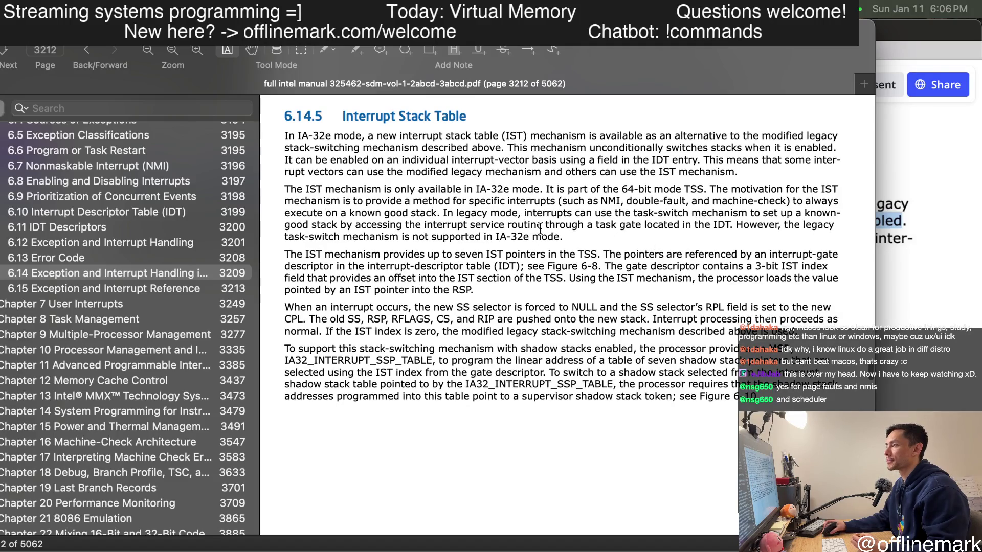
drag(498, 214, 644, 225)
click(562, 223)
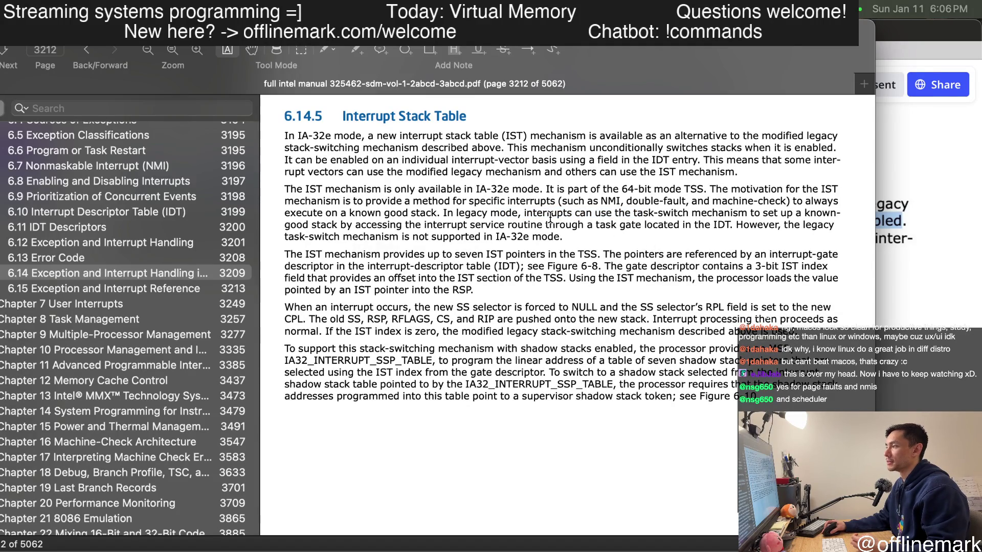
drag(549, 215, 799, 217)
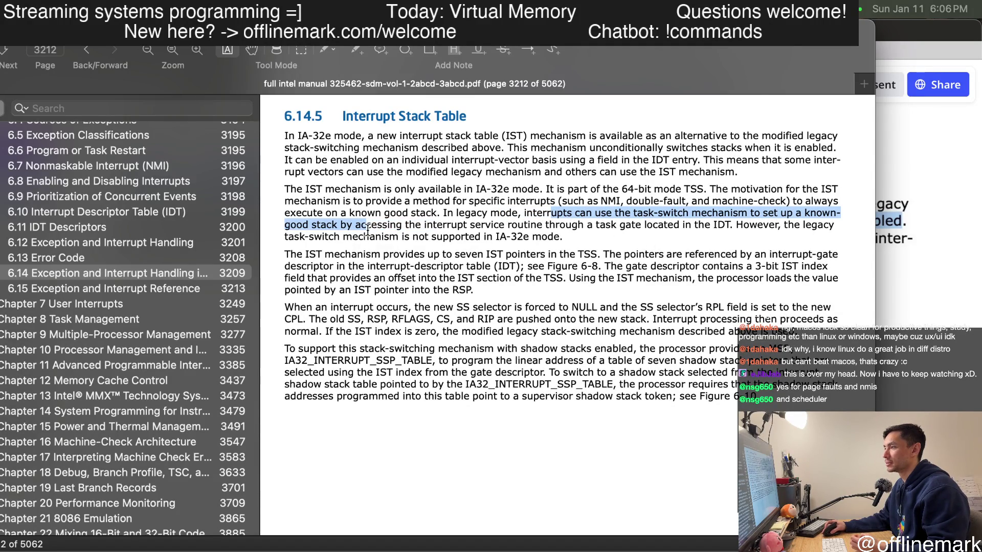
mouse_move(500, 220)
mouse_down()
mouse_move(448, 224)
mouse_move(606, 229)
mouse_up()
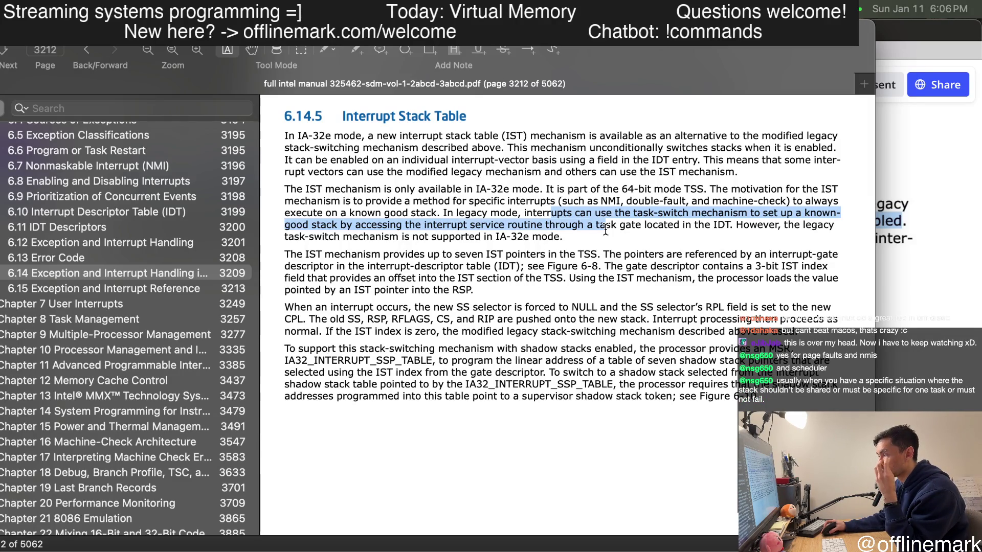
click(636, 234)
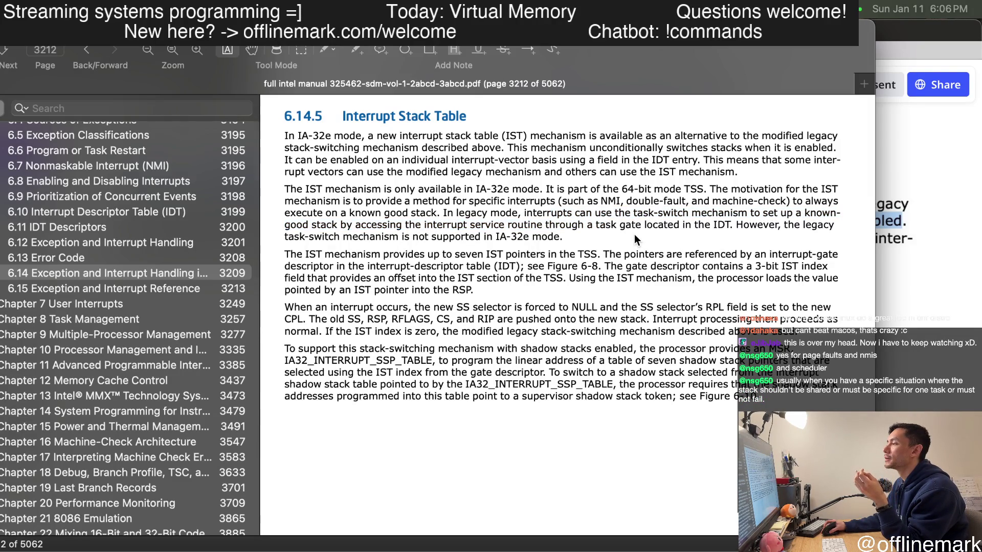
- Select the task-switch mechanism and interrupt routine phrases, ending with the words 'task gate' marked
drag(615, 214, 684, 221)
click(638, 229)
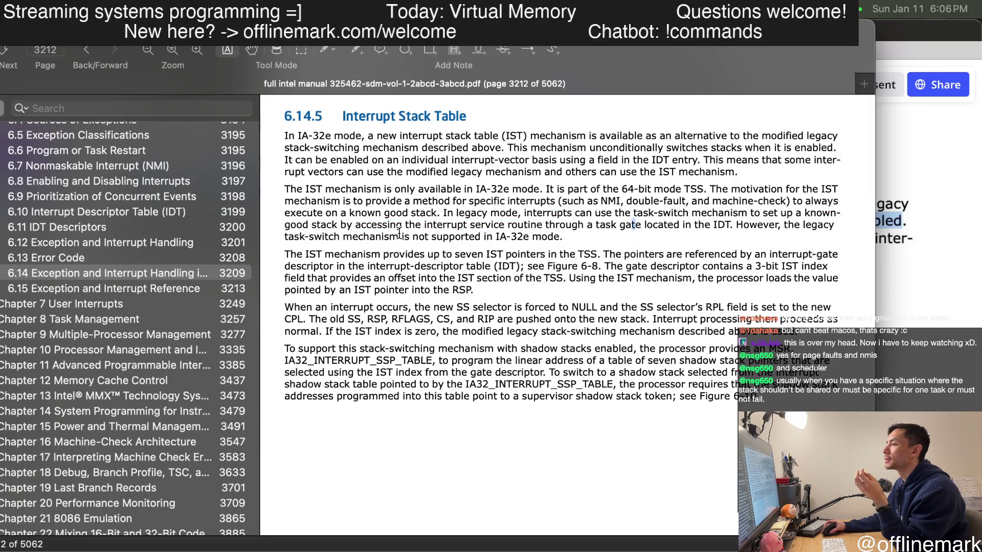
drag(328, 227, 466, 227)
click(491, 231)
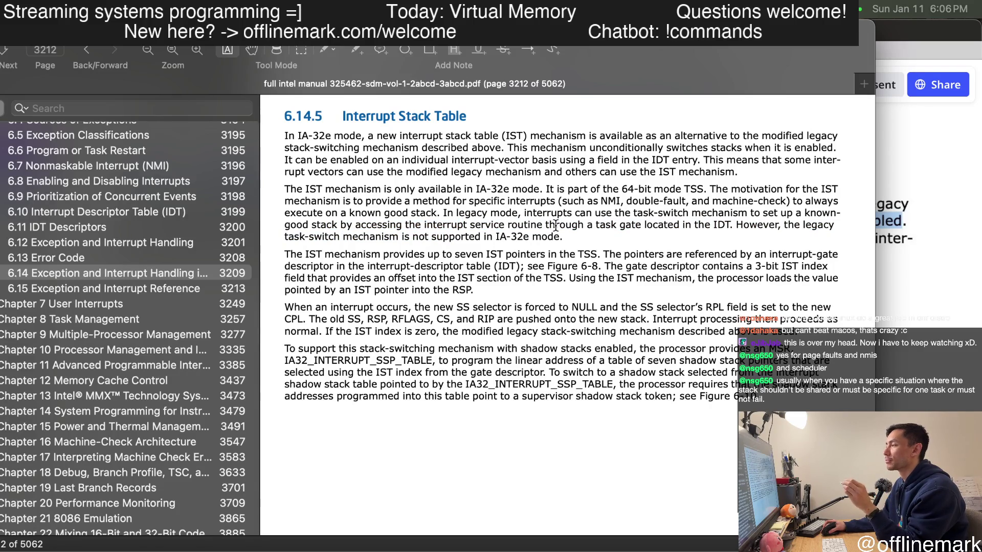
drag(596, 225, 631, 235)
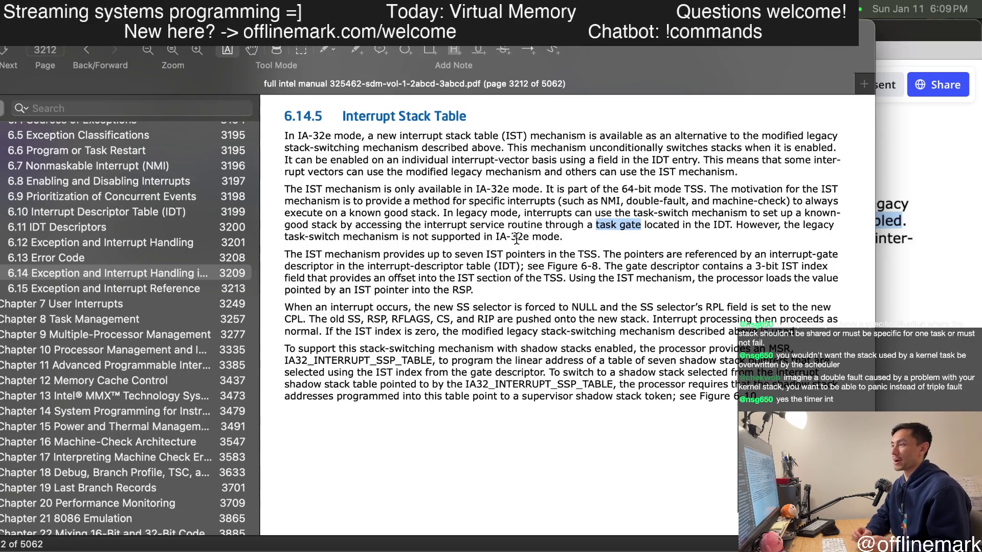
- Drop the 'task gate' mark and briefly select second-paragraph text including 'located in the IDT'
click(497, 218)
mouse_move(497, 218)
mouse_down()
mouse_move(547, 242)
mouse_move(560, 224)
mouse_up()
click(573, 233)
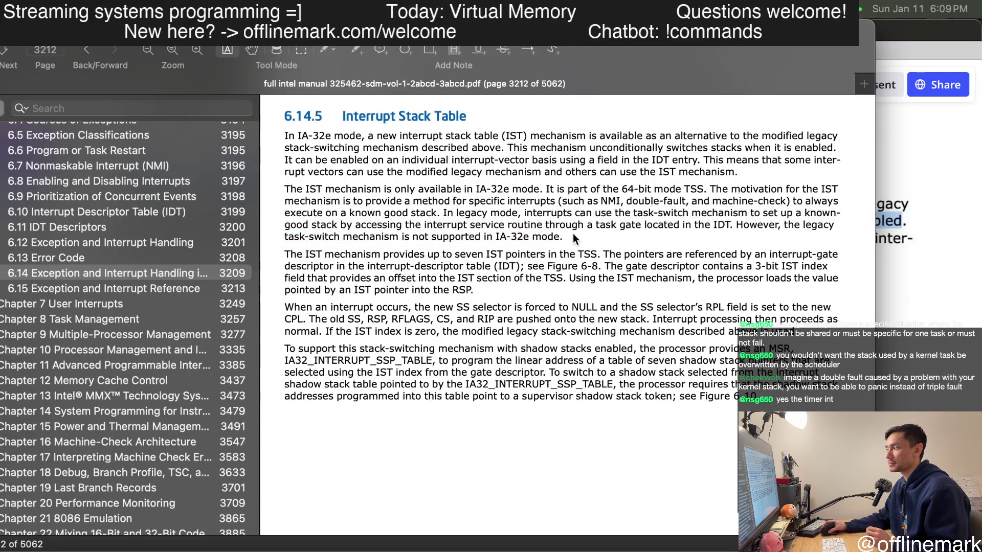
drag(736, 227, 652, 227)
click(552, 234)
drag(413, 189, 435, 217)
click(436, 218)
scroll(502, 245, down, 1)
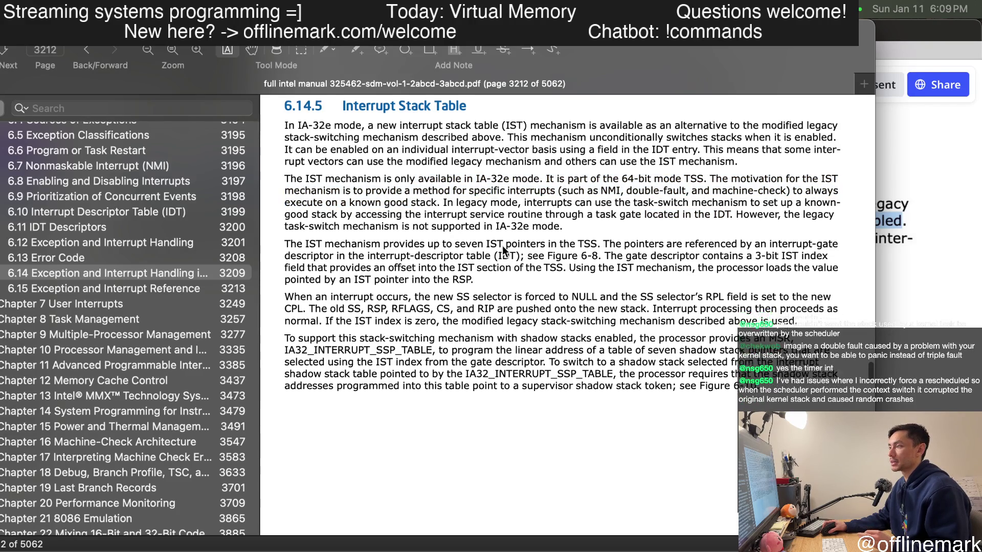
scroll(502, 246, down, 1)
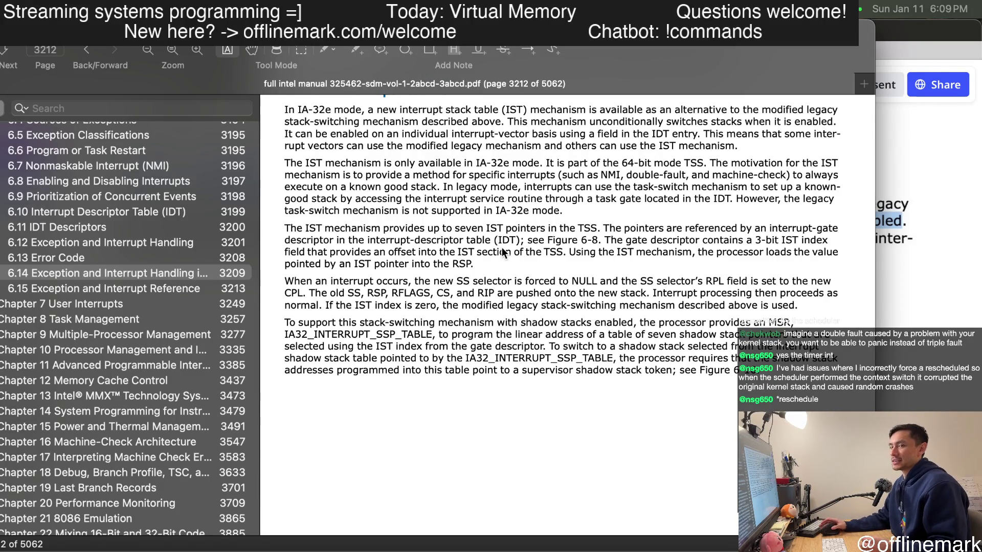
- Select the seven IST pointers sentences extending to the interrupt-descriptor table reference
drag(519, 205, 537, 303)
click(463, 252)
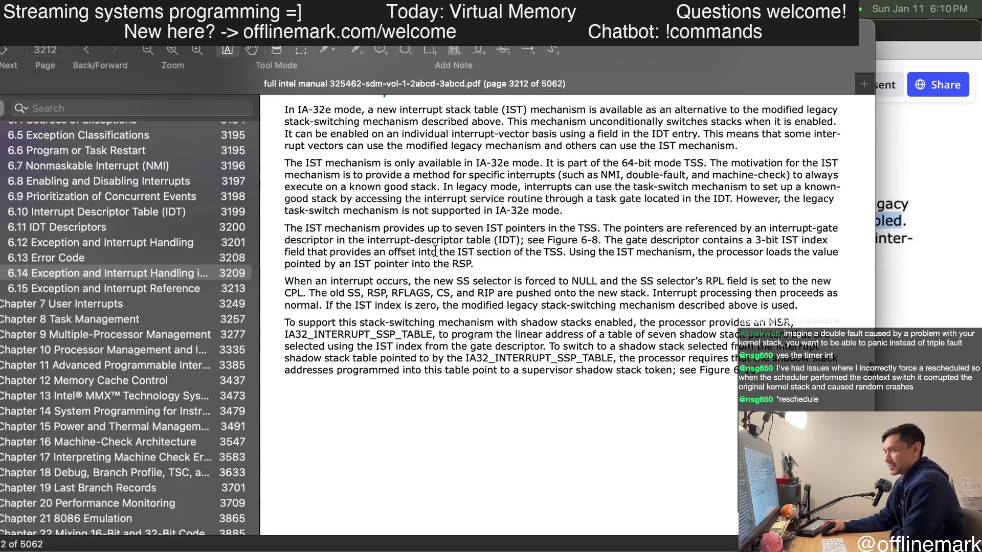
drag(376, 199, 392, 281)
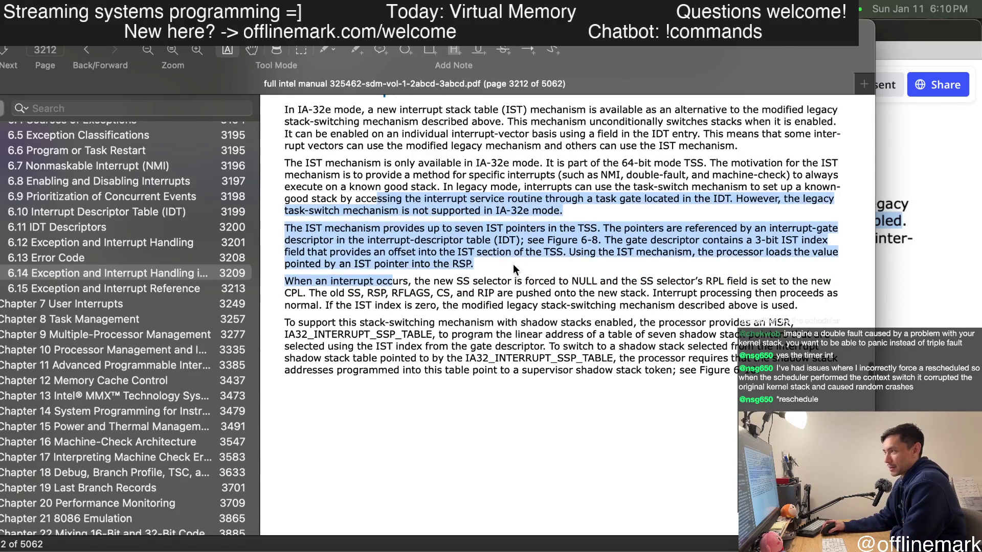
click(284, 229)
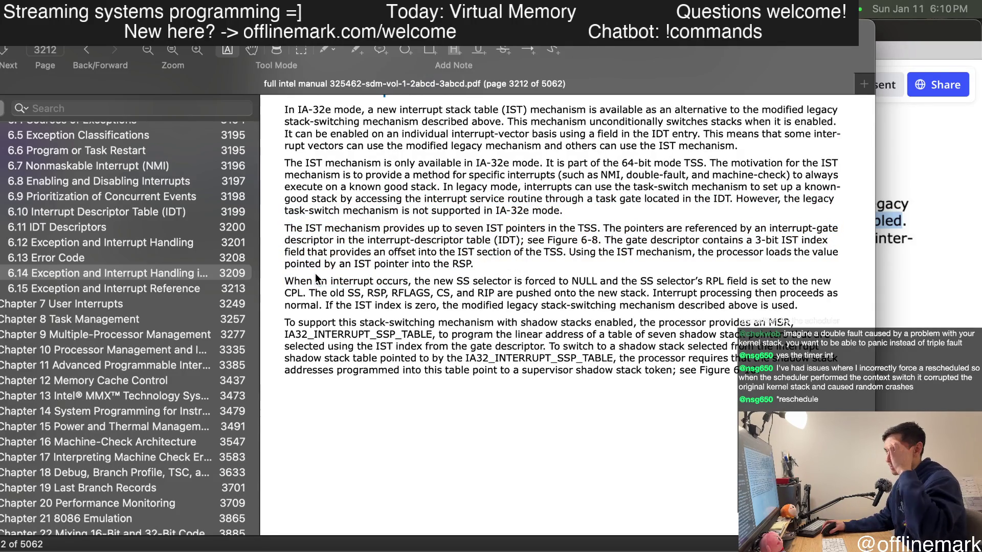
drag(305, 229, 434, 252)
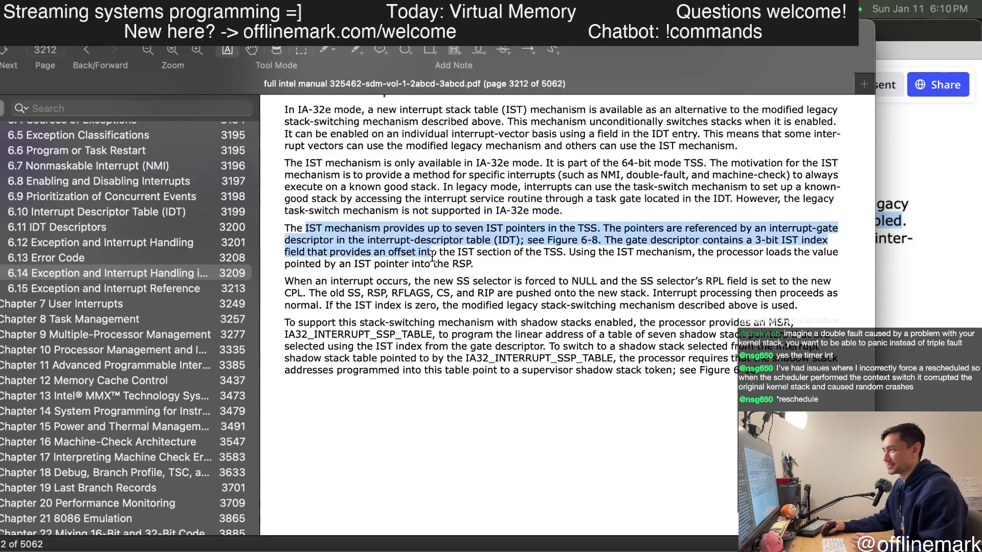
click(495, 281)
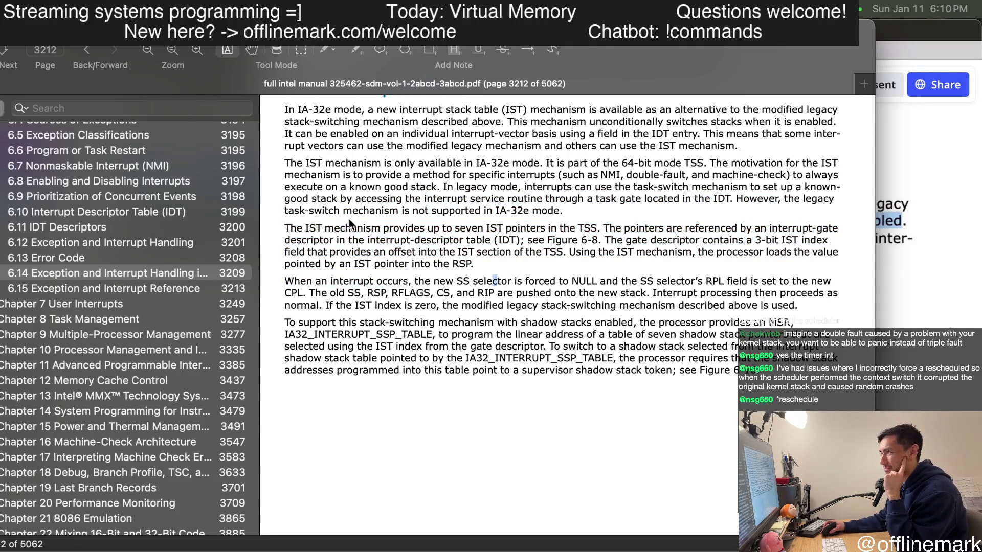
drag(405, 198, 381, 231)
drag(305, 229, 461, 241)
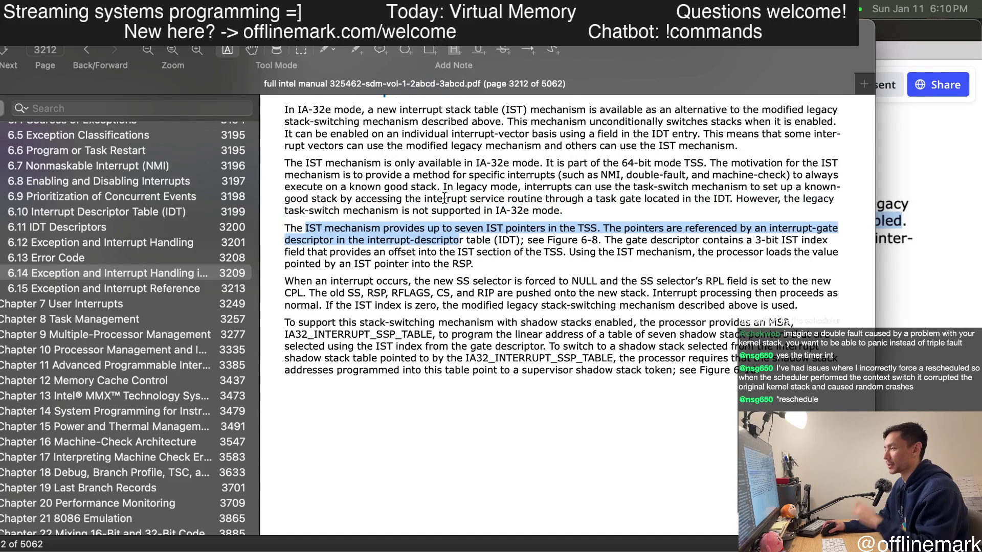
scroll(452, 192, up, 2)
scroll(441, 222, up, 1)
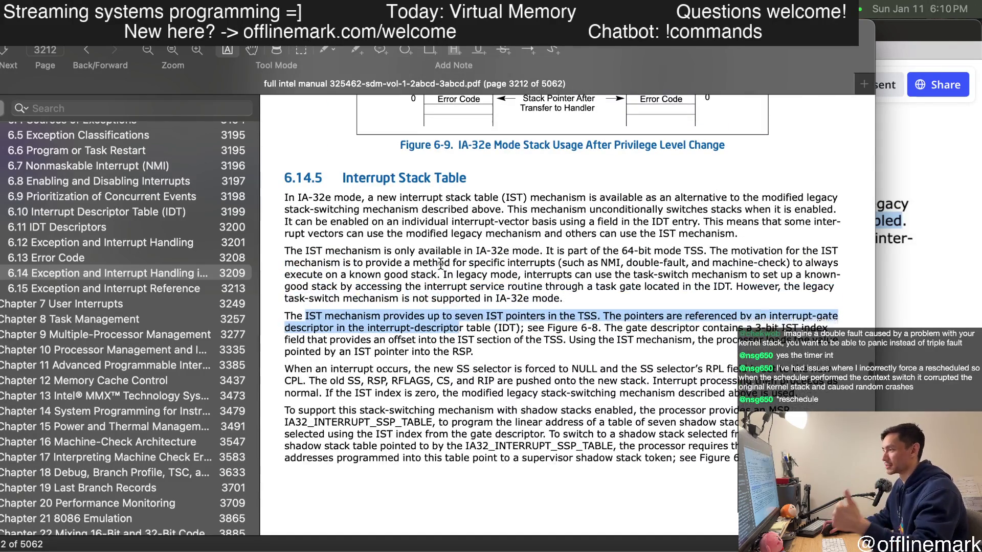
scroll(437, 268, down, 1)
scroll(445, 271, down, 1)
scroll(453, 269, down, 1)
scroll(467, 265, down, 2)
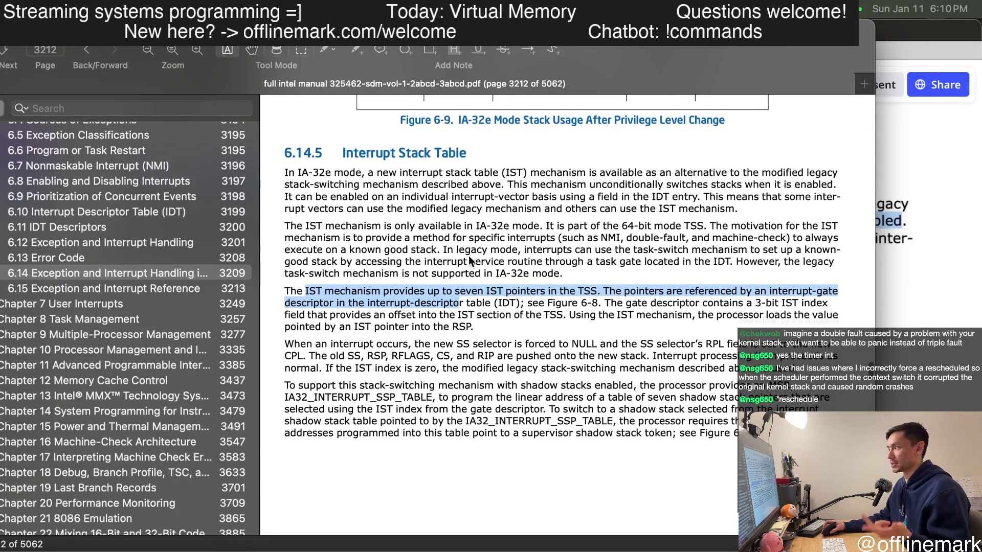
- Select the first paragraph's unconditional switching text and the 'up to seven IST pointers' phrase, clearing each
drag(601, 188, 569, 245)
click(569, 245)
scroll(570, 245, down, 2)
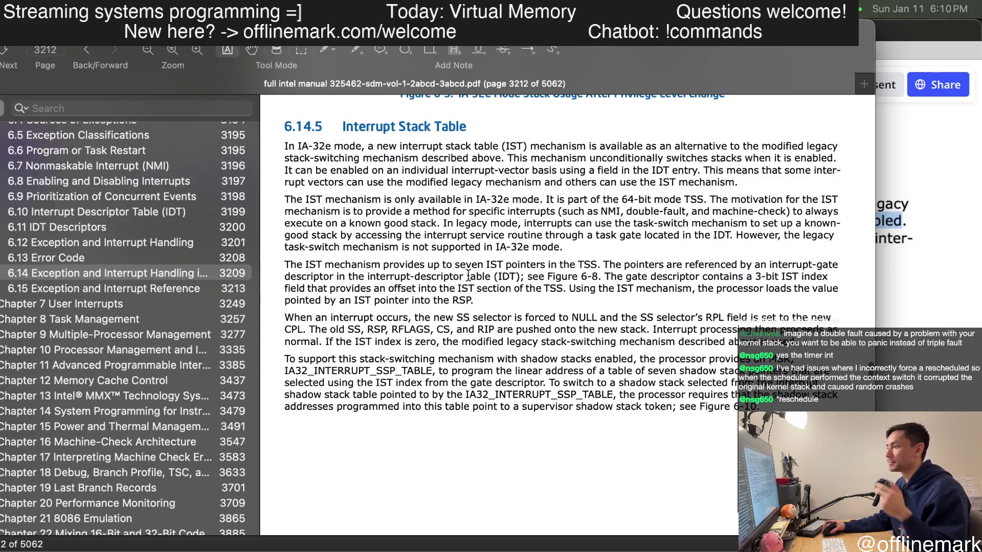
drag(367, 258, 783, 263)
click(552, 256)
click(570, 259)
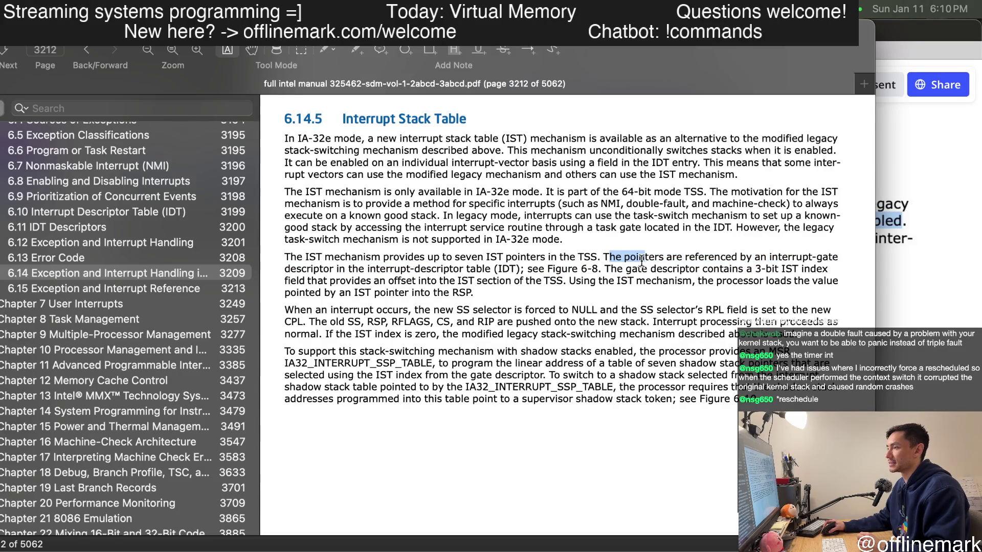
- Mark the 3-bit IST index, offset and pointer phrases, then 'IST mechanism provides up to seven IST pointers' and the interrupt-gate descriptor clause
drag(783, 262, 439, 271)
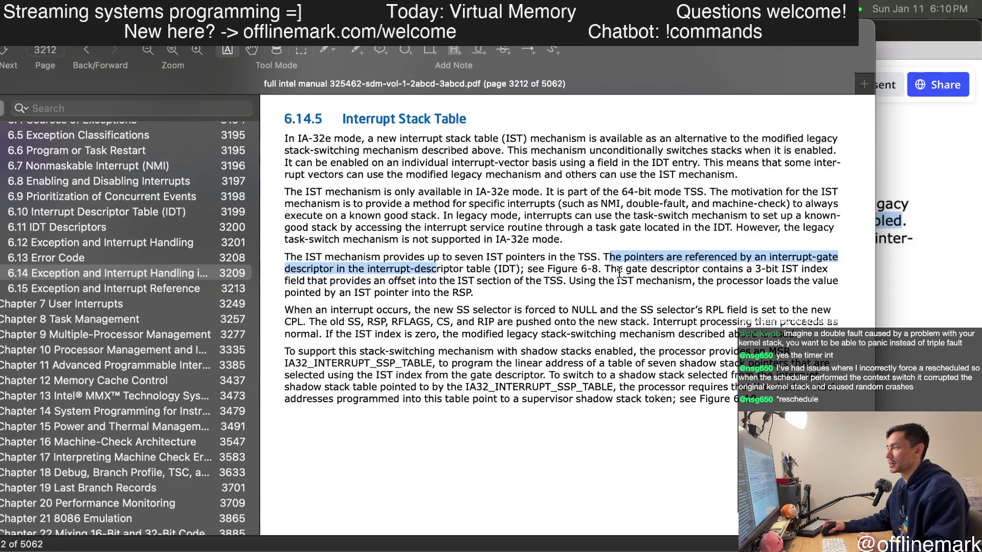
click(733, 284)
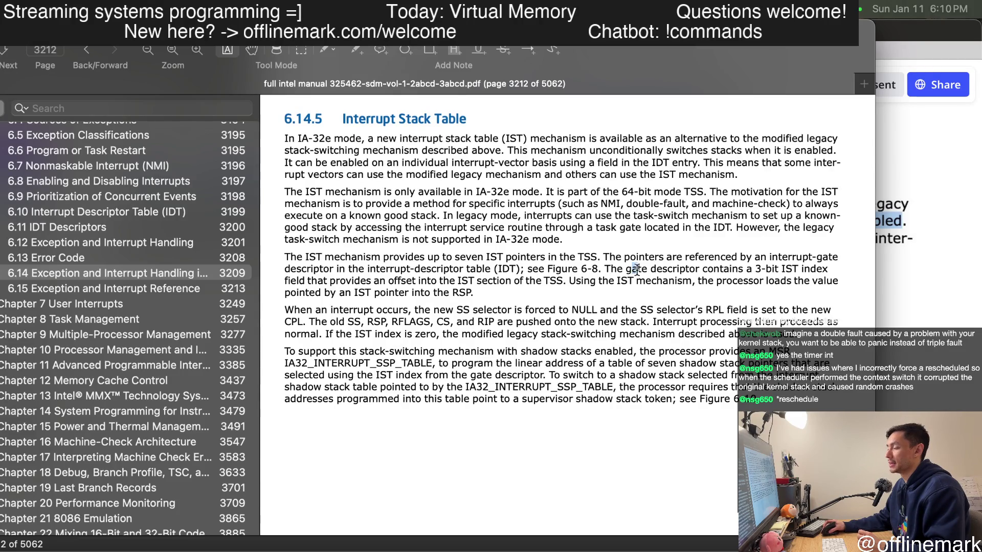
drag(629, 273, 769, 269)
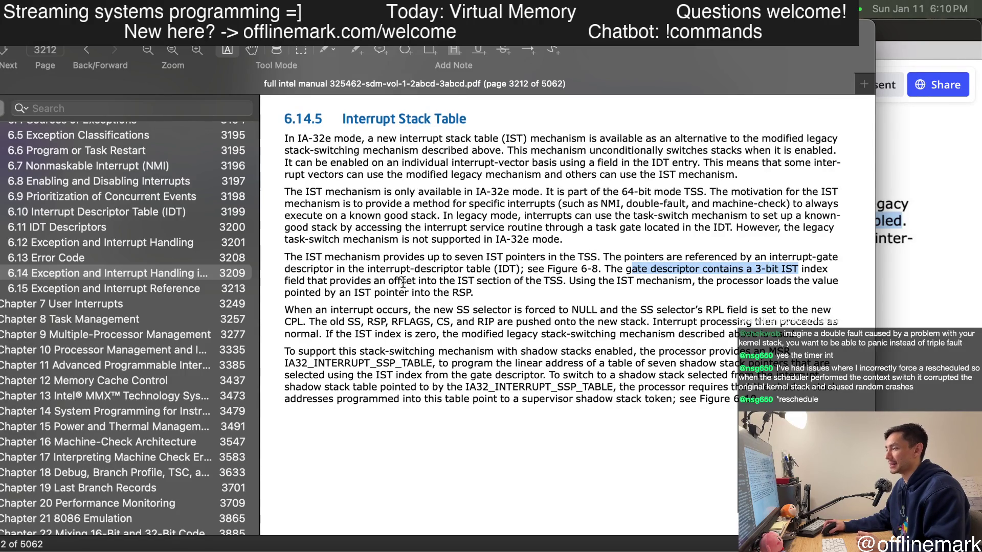
drag(341, 283, 407, 280)
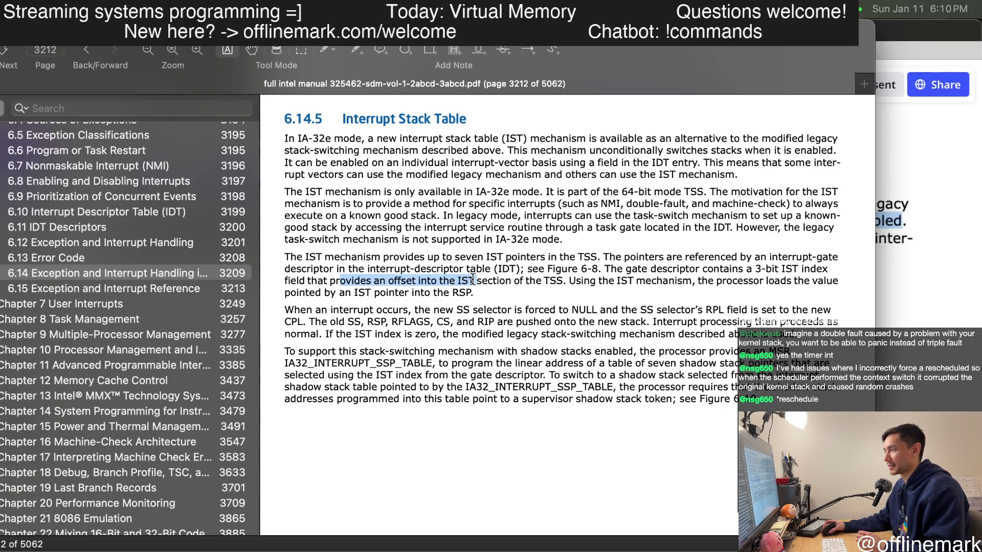
drag(587, 283, 696, 283)
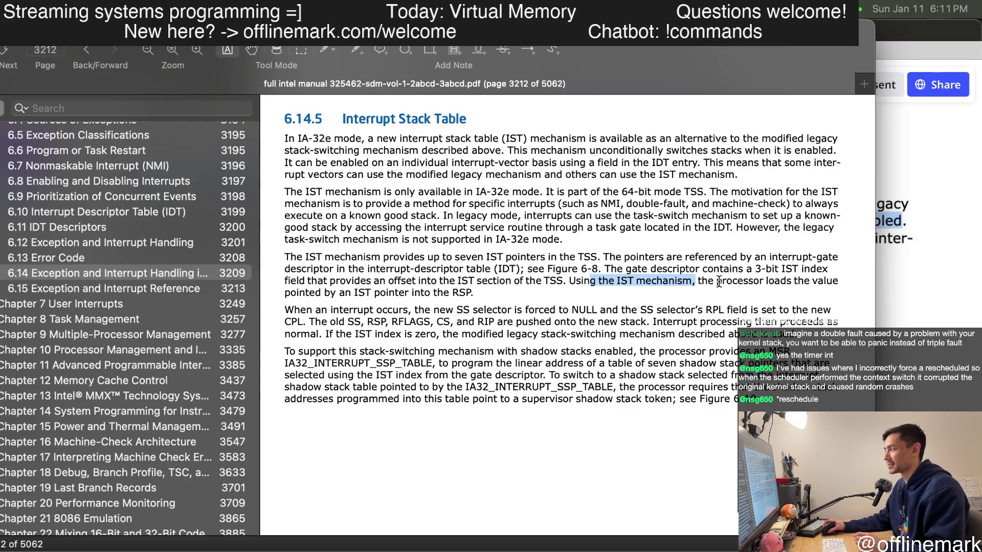
drag(305, 292, 414, 292)
click(508, 281)
scroll(363, 262, up, 1)
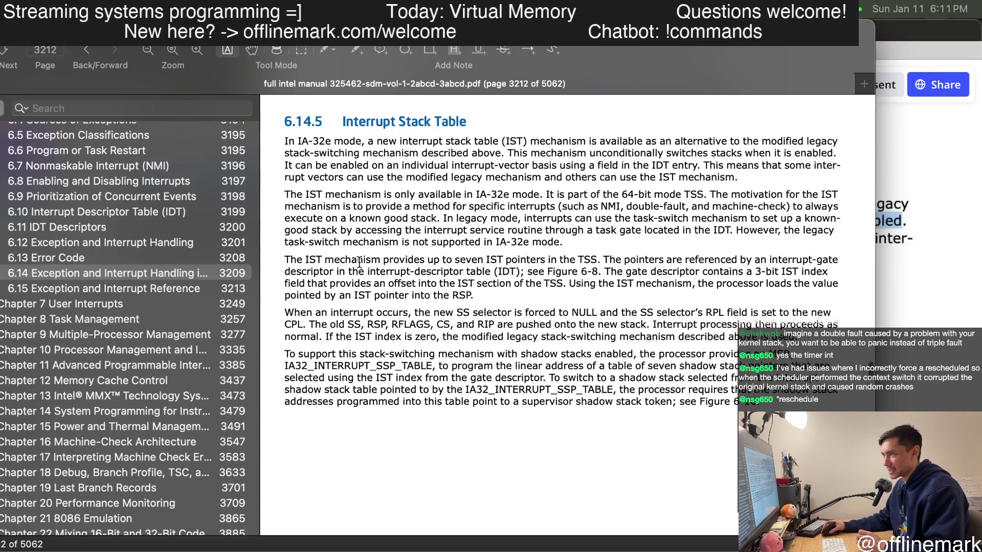
drag(323, 260, 544, 261)
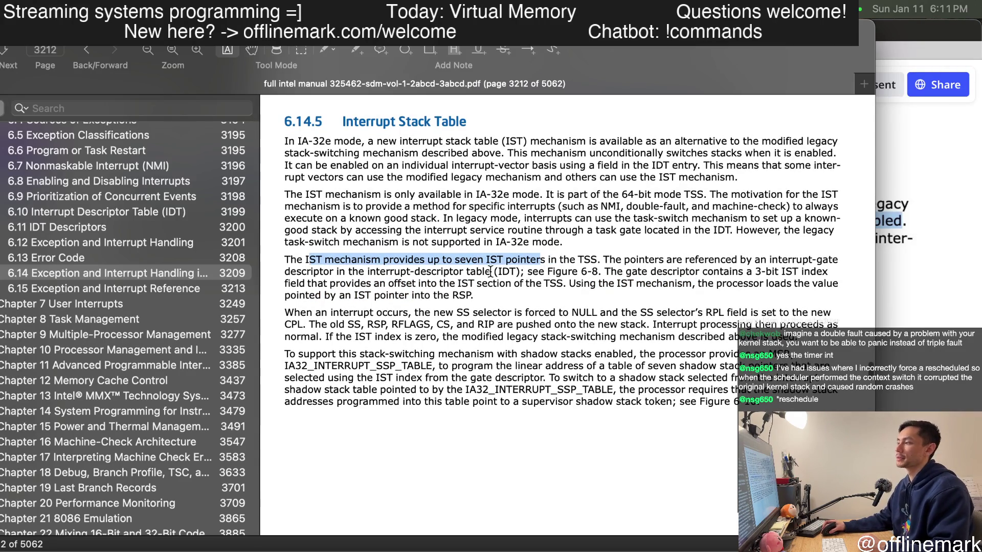
scroll(494, 246, up, 1)
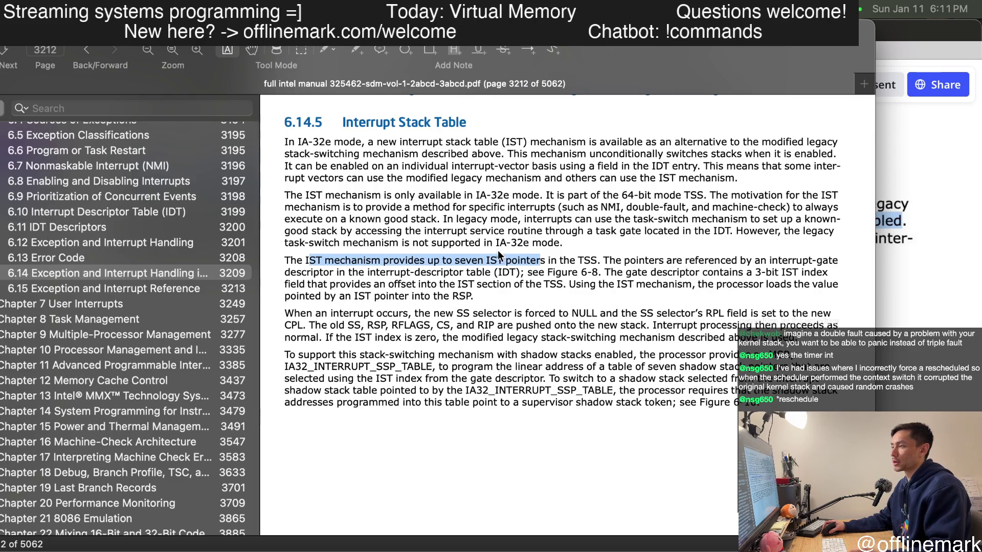
scroll(537, 242, up, 2)
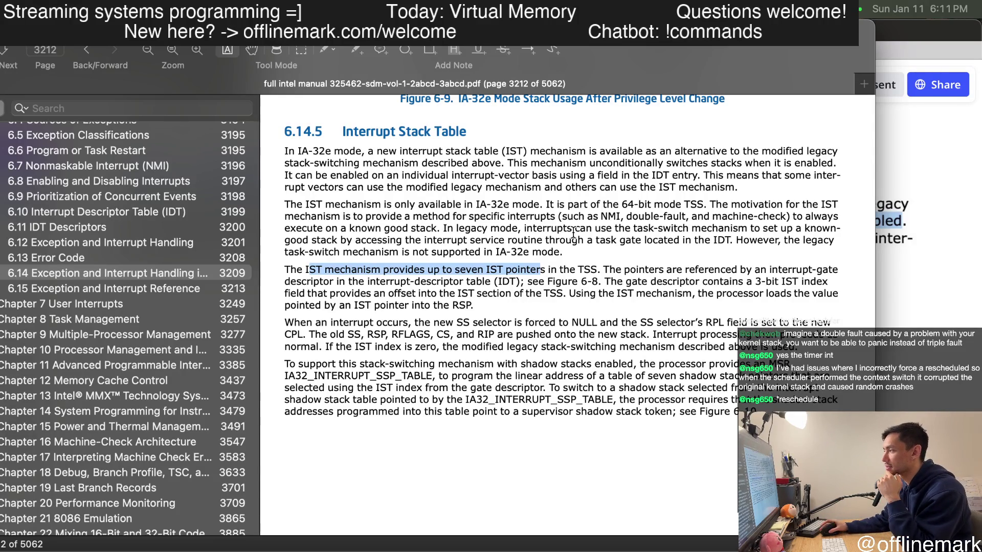
drag(665, 269, 699, 279)
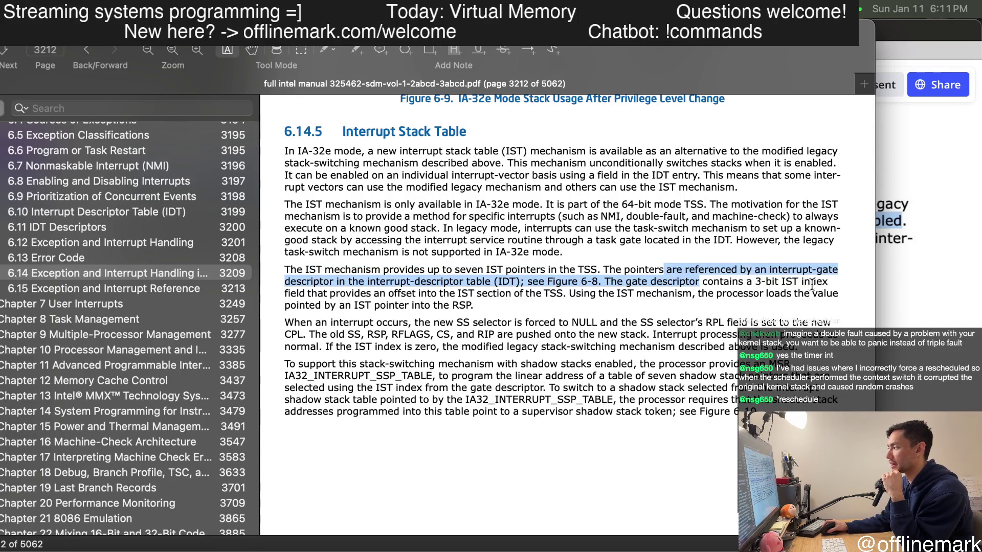
scroll(775, 284, down, 2)
- Mark 'forced to NULL' and the registers pushed onto the new stack (old SS, RSP, RFLAGS, CS, RIP)
click(627, 232)
scroll(446, 282, down, 1)
drag(410, 259, 504, 260)
mouse_move(568, 263)
mouse_down()
mouse_move(592, 261)
mouse_move(522, 261)
mouse_up()
click(680, 269)
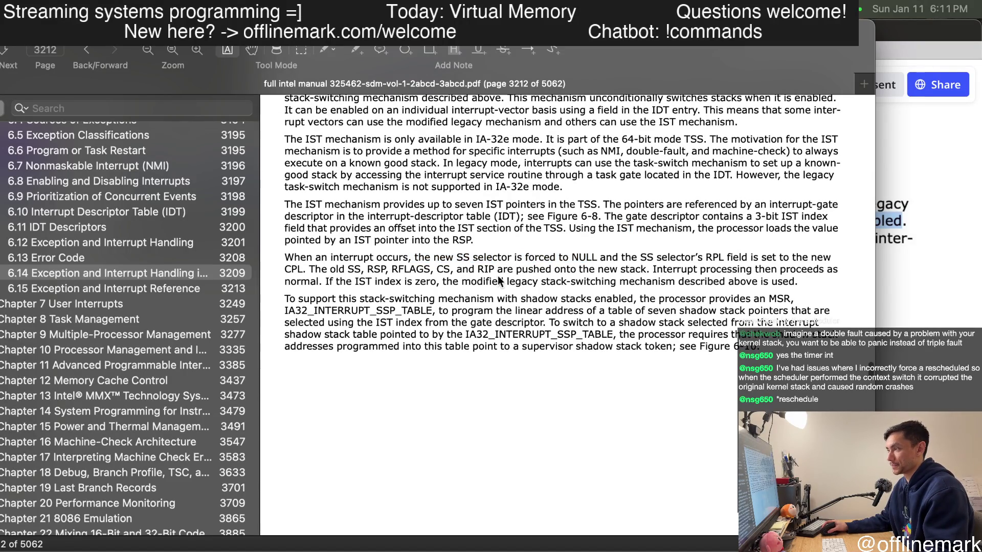
mouse_move(329, 270)
mouse_down()
mouse_move(558, 268)
mouse_move(564, 284)
mouse_up()
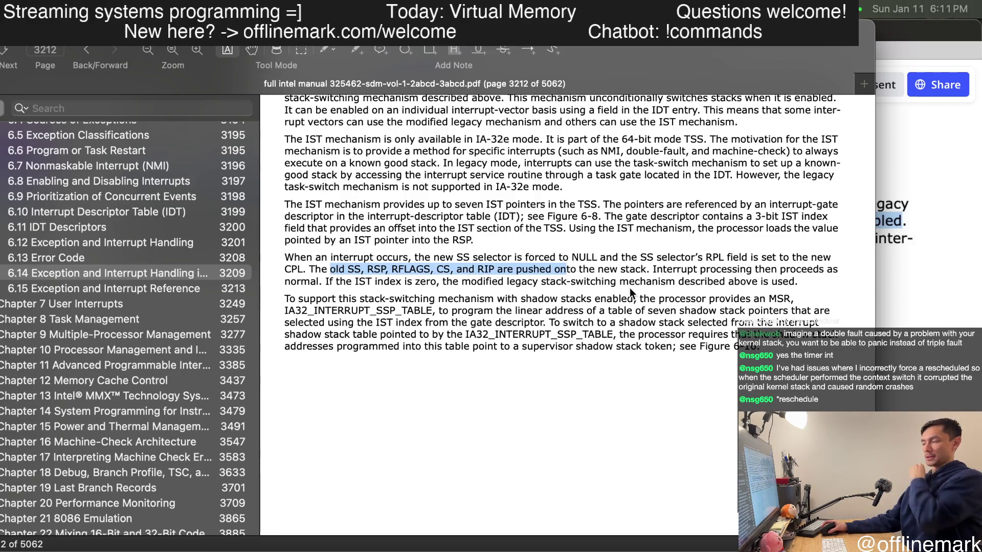
drag(653, 269, 733, 273)
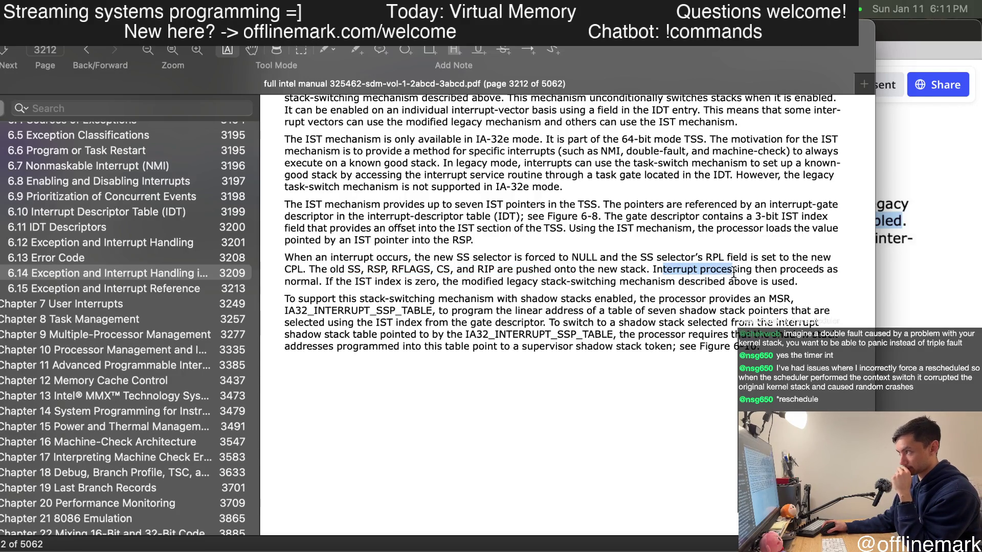
click(666, 272)
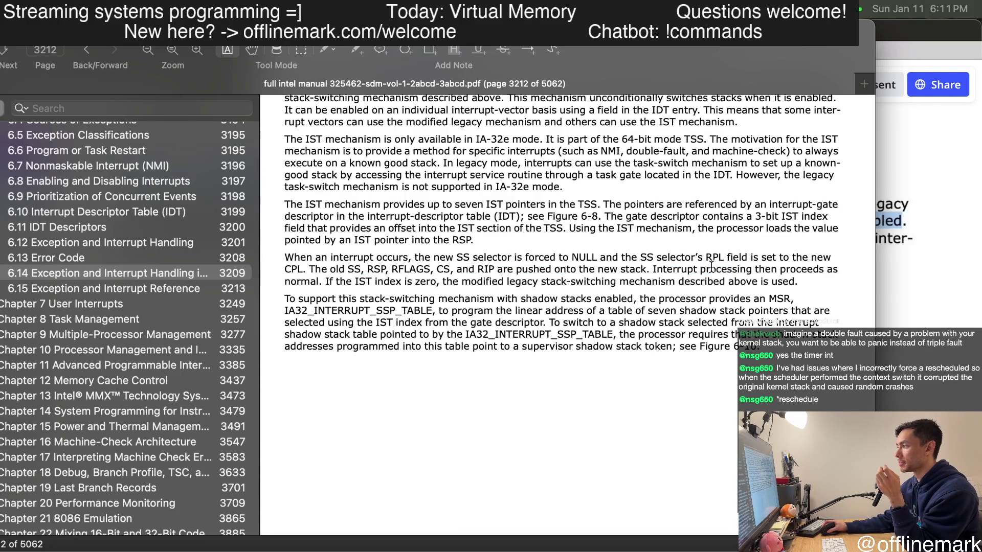
- Mark the zero IST index clause, the modified legacy stack-switching phrase, 'index is zero' and the shadow stack paragraph start
drag(800, 274, 771, 275)
drag(413, 282, 546, 282)
click(565, 283)
mouse_move(331, 282)
mouse_down()
mouse_move(700, 283)
mouse_move(644, 281)
mouse_up()
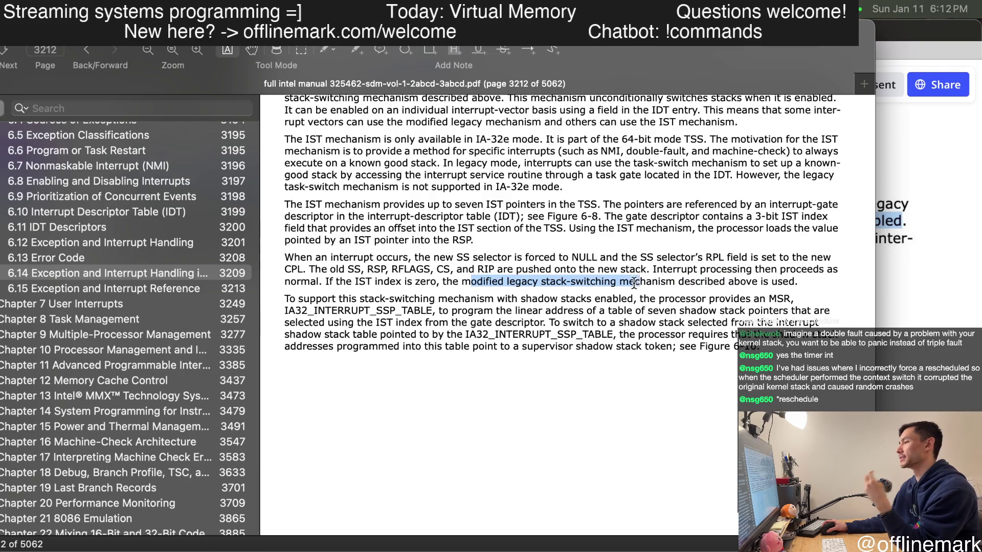
drag(328, 282, 427, 285)
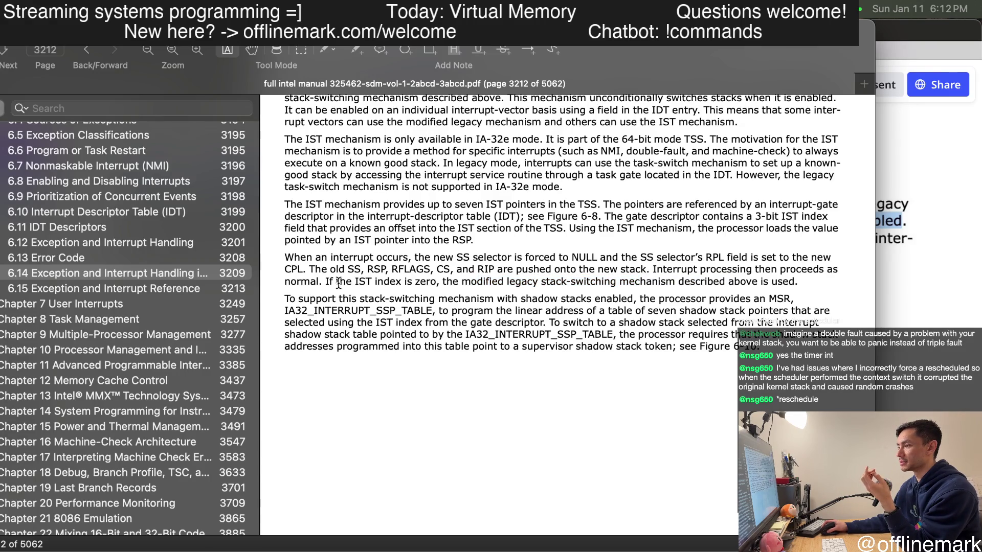
click(426, 287)
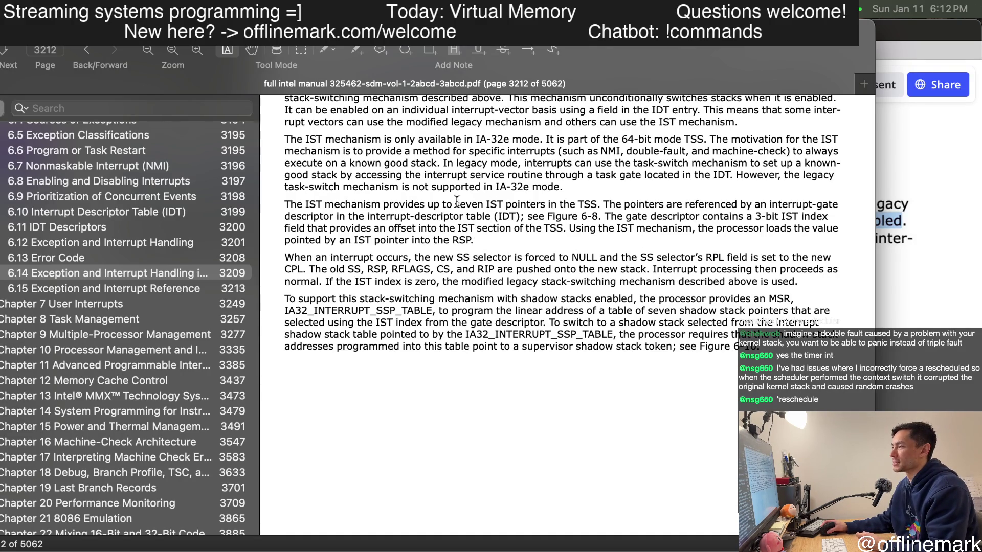
drag(456, 201, 531, 201)
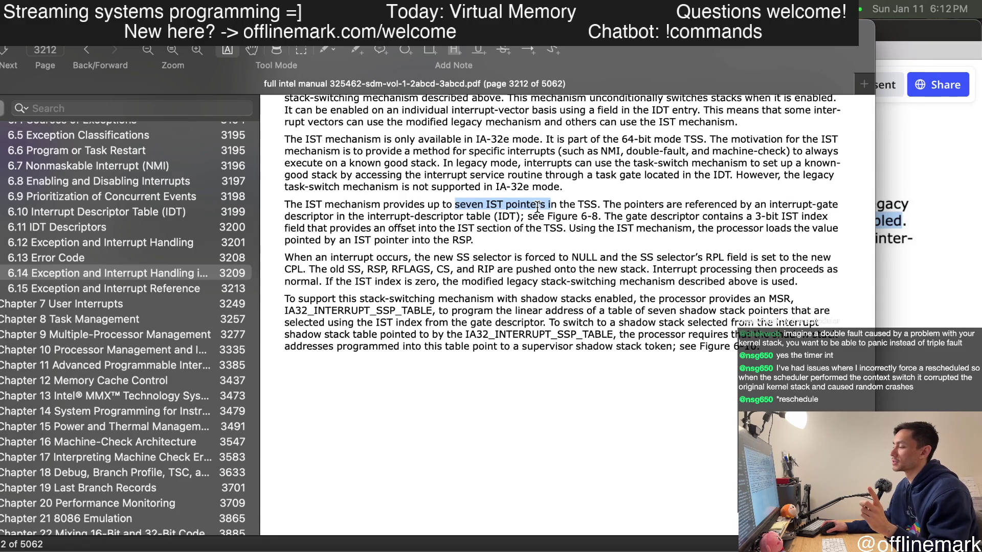
drag(437, 282, 374, 284)
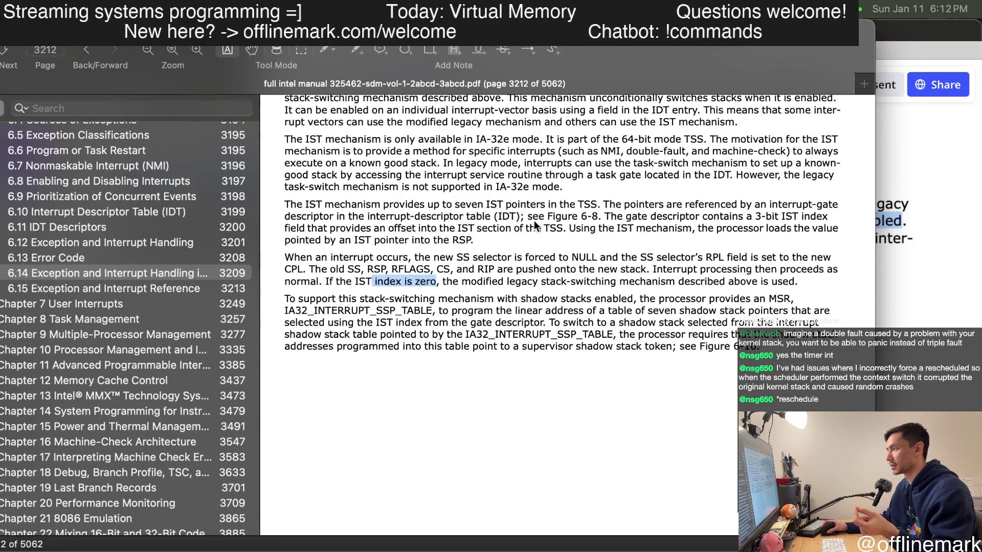
drag(406, 296, 421, 307)
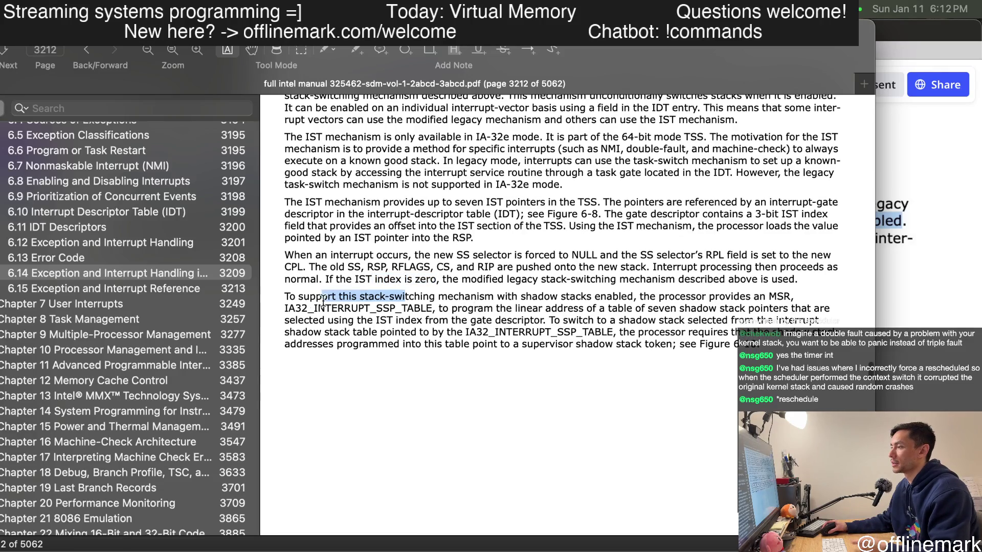
- Select the shadow stack pointer table sentences on page 6-22
click(571, 305)
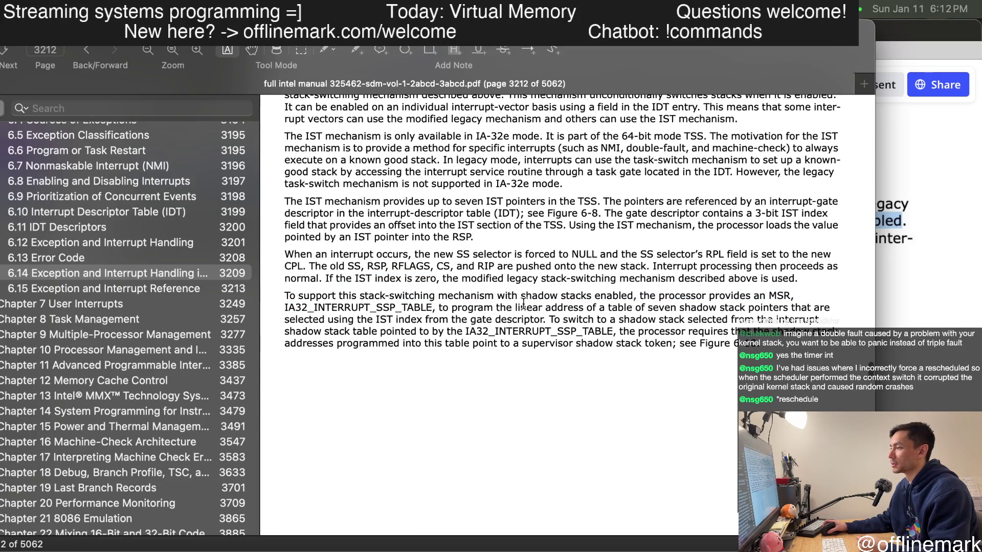
drag(327, 298, 652, 323)
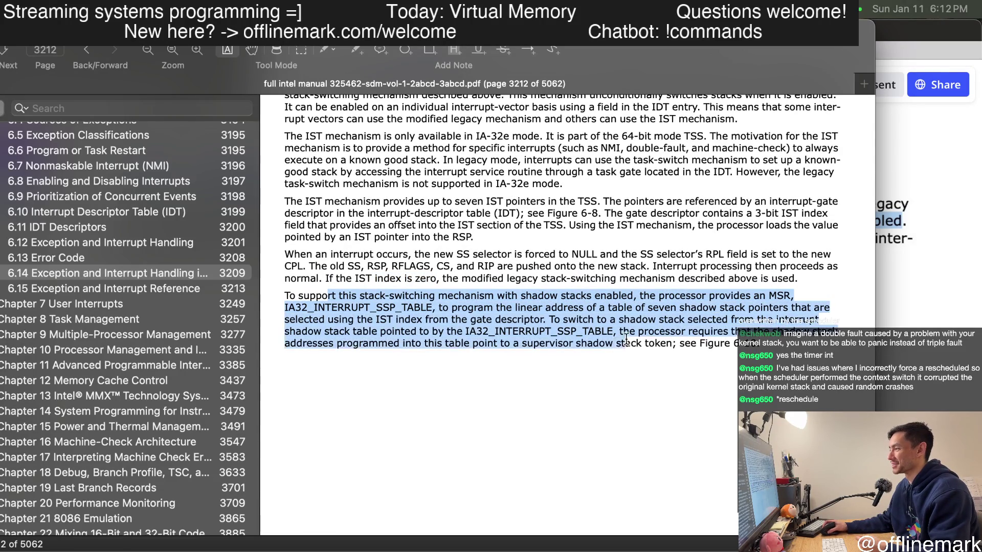
scroll(653, 323, down, 1)
scroll(620, 329, down, 1)
scroll(621, 329, down, 2)
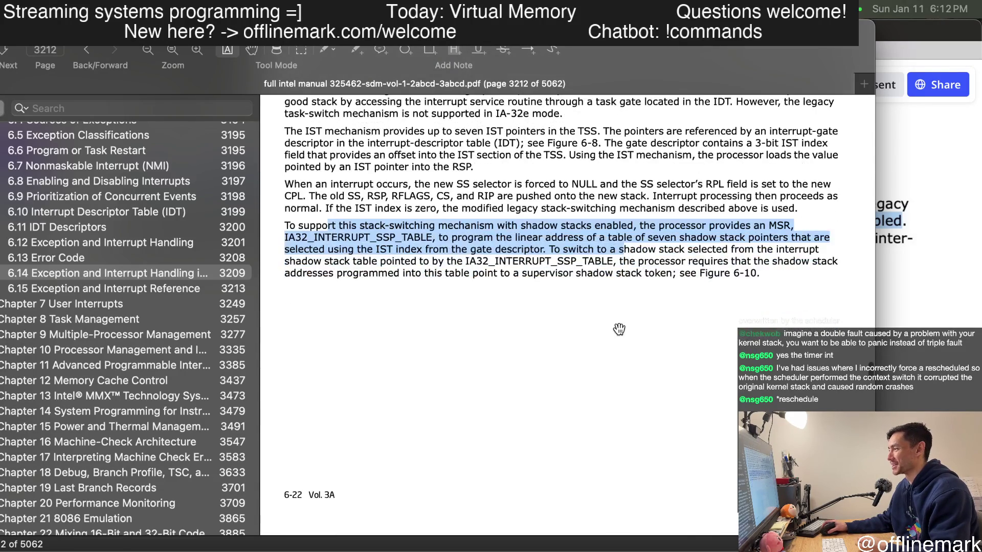
scroll(617, 328, down, 3)
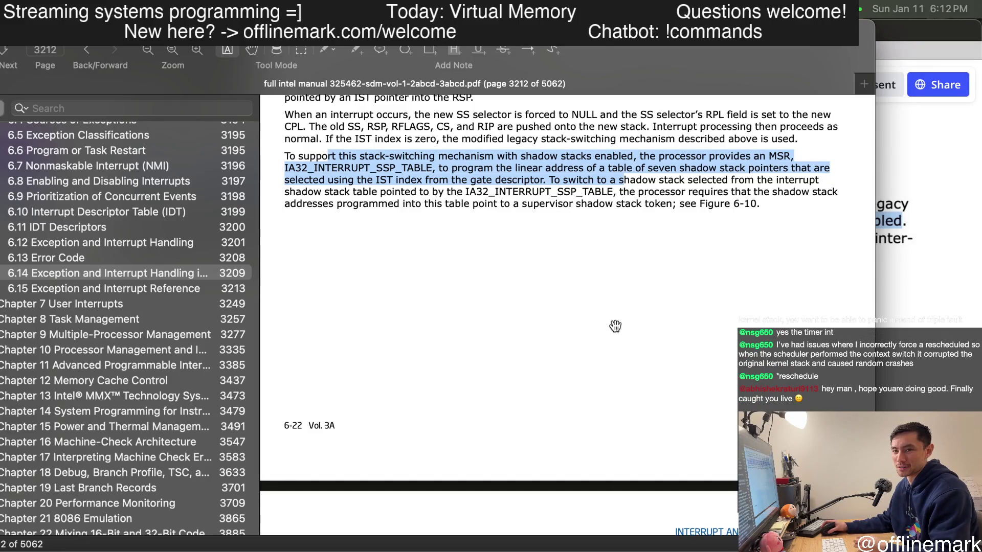
scroll(613, 325, down, 2)
scroll(606, 330, down, 3)
scroll(605, 332, up, 2)
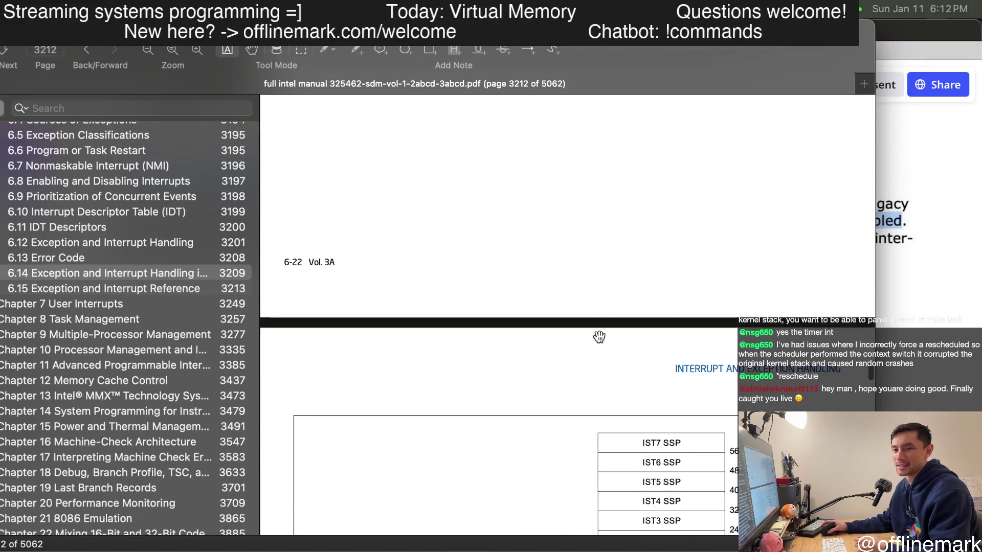
scroll(604, 326, up, 2)
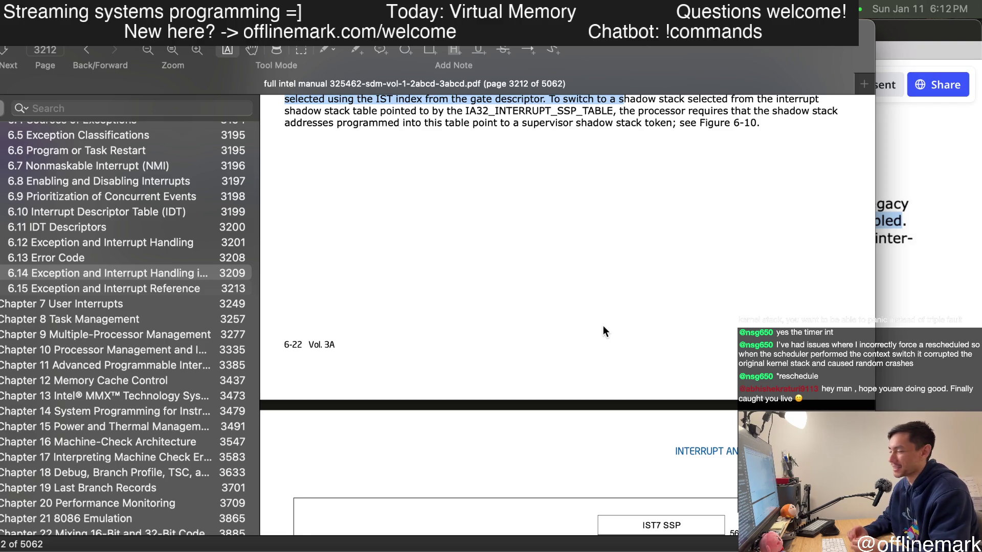
scroll(589, 357, down, 5)
scroll(588, 356, down, 3)
scroll(587, 355, up, 1)
scroll(586, 357, up, 1)
scroll(584, 361, up, 4)
scroll(585, 362, up, 3)
scroll(583, 362, up, 3)
scroll(582, 363, down, 2)
scroll(581, 363, down, 3)
scroll(581, 364, down, 5)
scroll(575, 370, down, 1)
mouse_move(342, 204)
mouse_down()
mouse_move(464, 347)
mouse_move(623, 377)
mouse_up()
scroll(613, 378, up, 5)
scroll(609, 378, up, 3)
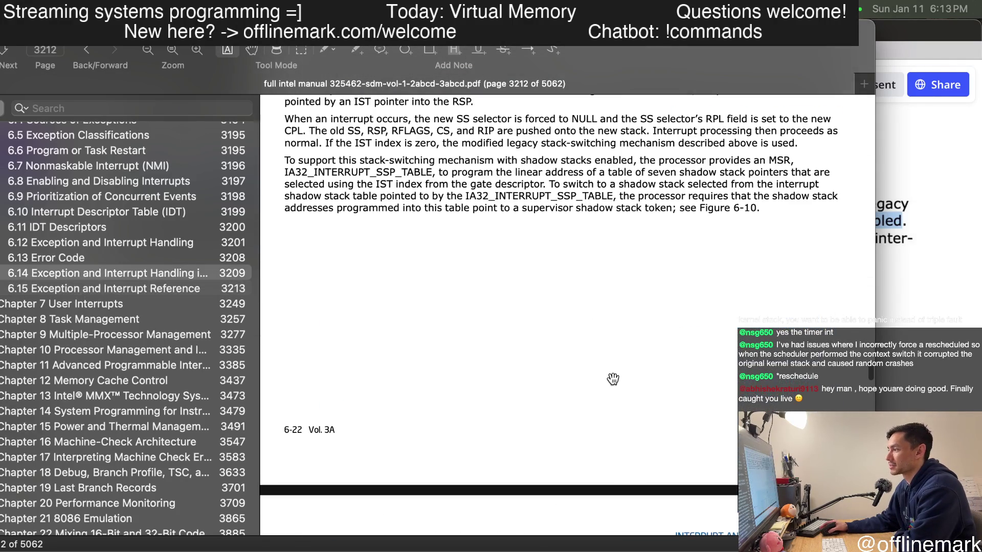
scroll(614, 372, up, 5)
scroll(638, 355, up, 3)
scroll(639, 353, up, 5)
scroll(639, 353, up, 2)
scroll(639, 353, up, 5)
scroll(634, 356, up, 5)
scroll(614, 361, up, 5)
scroll(614, 362, up, 5)
scroll(610, 369, up, 5)
scroll(613, 365, up, 5)
scroll(617, 359, up, 3)
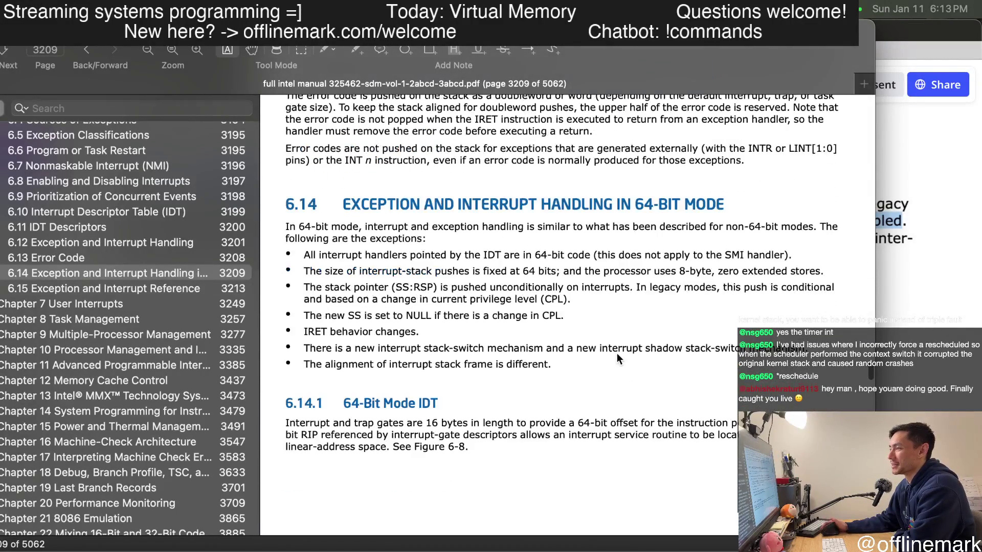
- Briefly select the opening text of section 6.14, then clear the selection
mouse_move(337, 203)
mouse_down()
mouse_move(554, 447)
mouse_move(374, 329)
mouse_move(342, 204)
mouse_up()
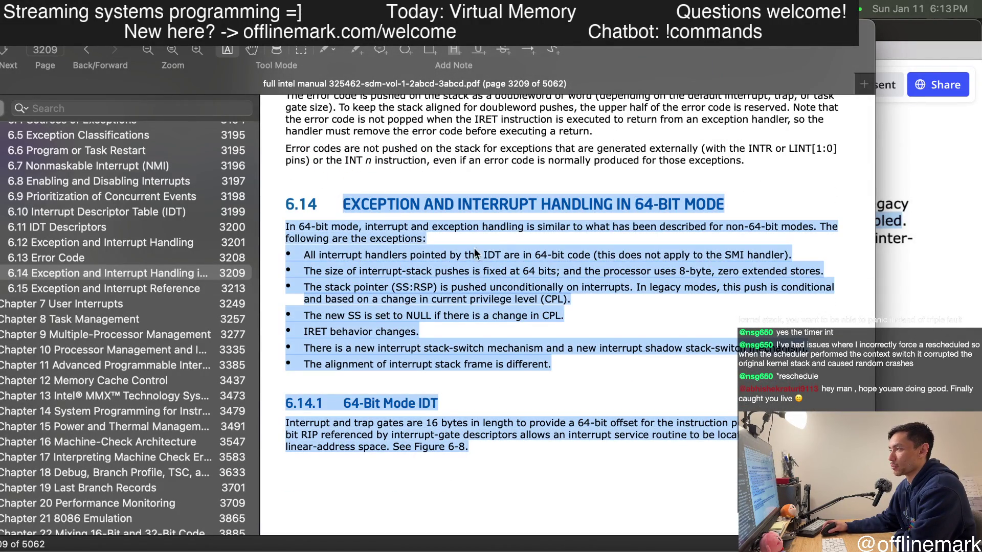
click(660, 331)
scroll(629, 337, up, 3)
scroll(629, 336, up, 3)
scroll(623, 344, down, 3)
scroll(618, 351, down, 2)
scroll(618, 350, down, 3)
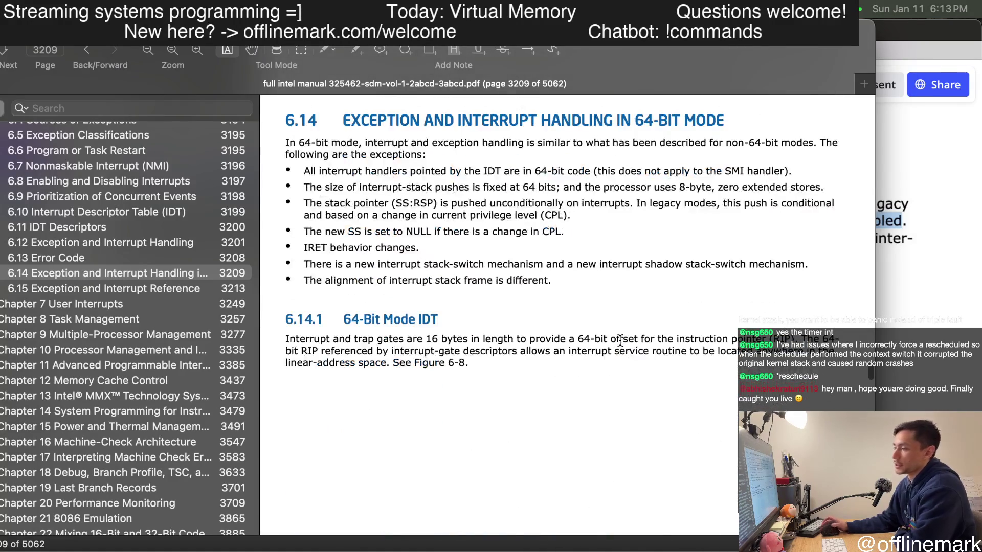